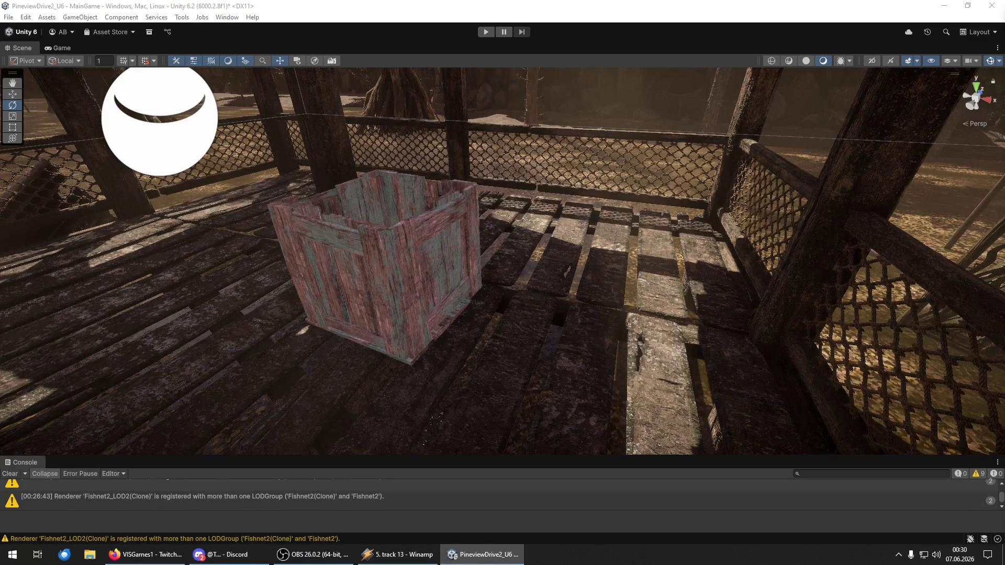
- Place the scaffold tower on the forest floor, then rotate and scale it down with the Transform tool
mouse_move(524, 280)
left_mouse_down()
mouse_move(533, 275)
mouse_move(474, 233)
mouse_move(367, 246)
mouse_move(414, 254)
left_mouse_up()
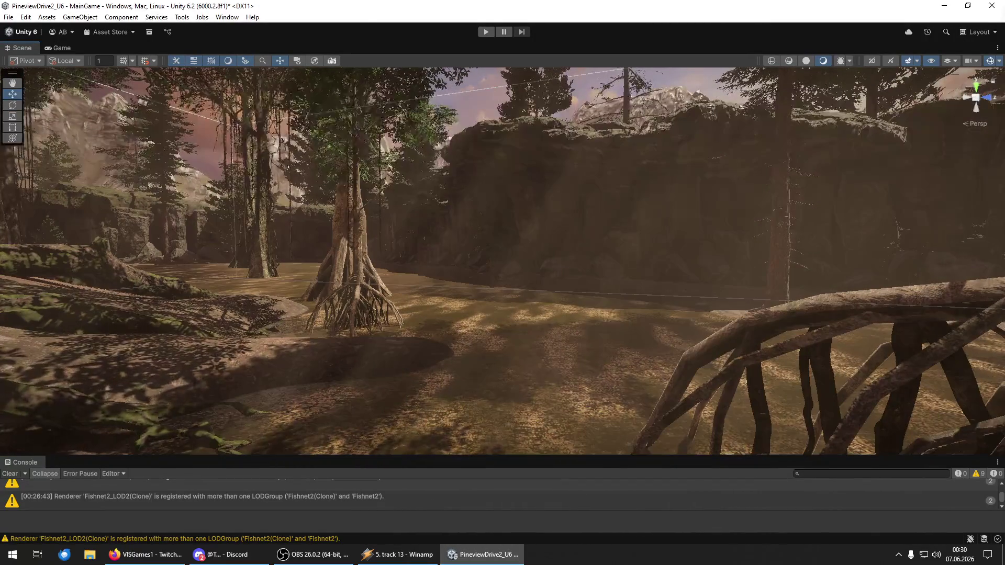
mouse_move(552, 373)
left_mouse_down()
mouse_move(542, 360)
mouse_move(667, 385)
mouse_move(628, 372)
left_mouse_up()
key("y")
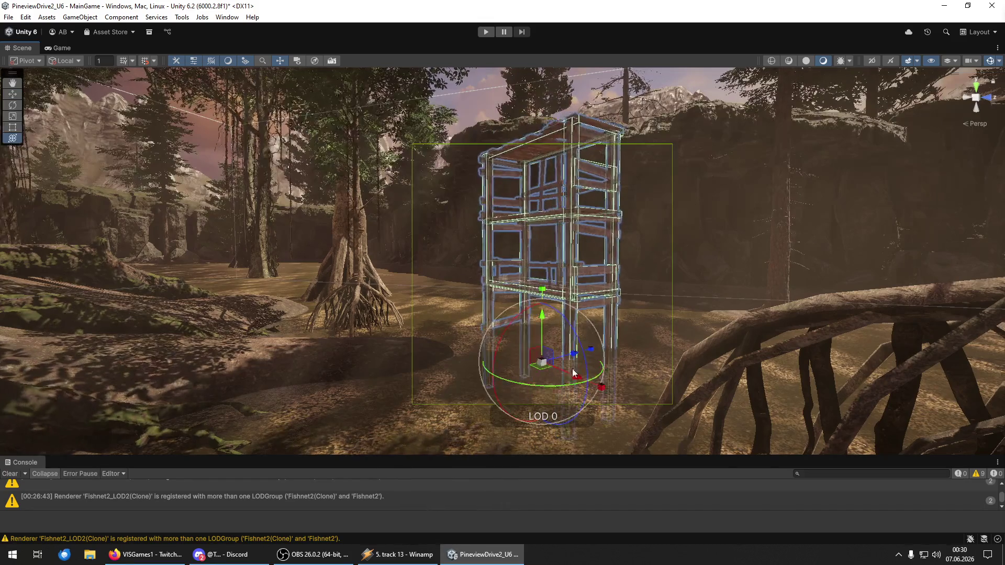
mouse_move(542, 363)
left_mouse_down()
mouse_move(545, 339)
mouse_move(603, 305)
mouse_move(595, 294)
mouse_move(540, 299)
mouse_move(615, 291)
left_mouse_up()
left_click(536, 300)
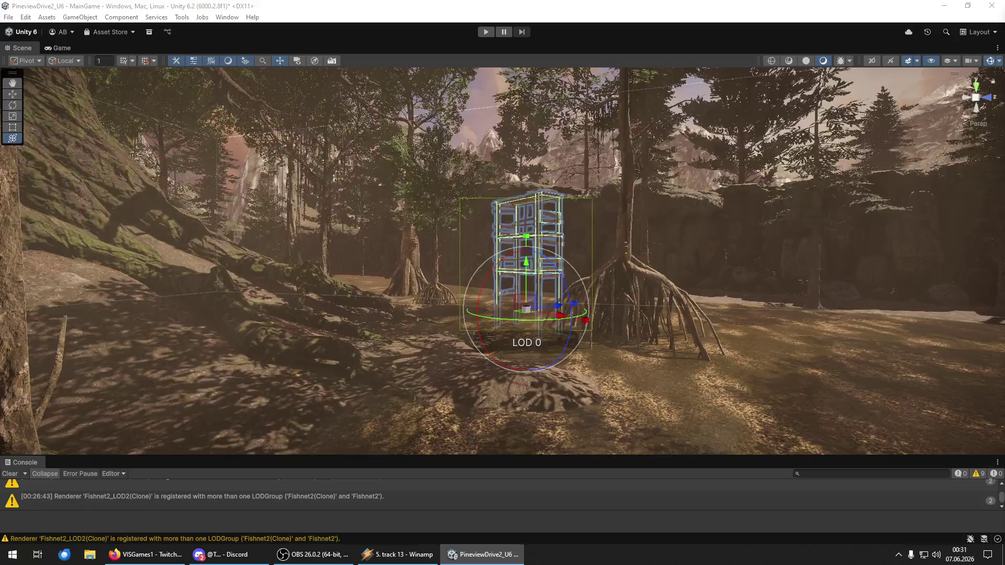
- Alternate the selection between the scaffold's parent LOD group and its child renderer to check its LOD setup
left_click(529, 251)
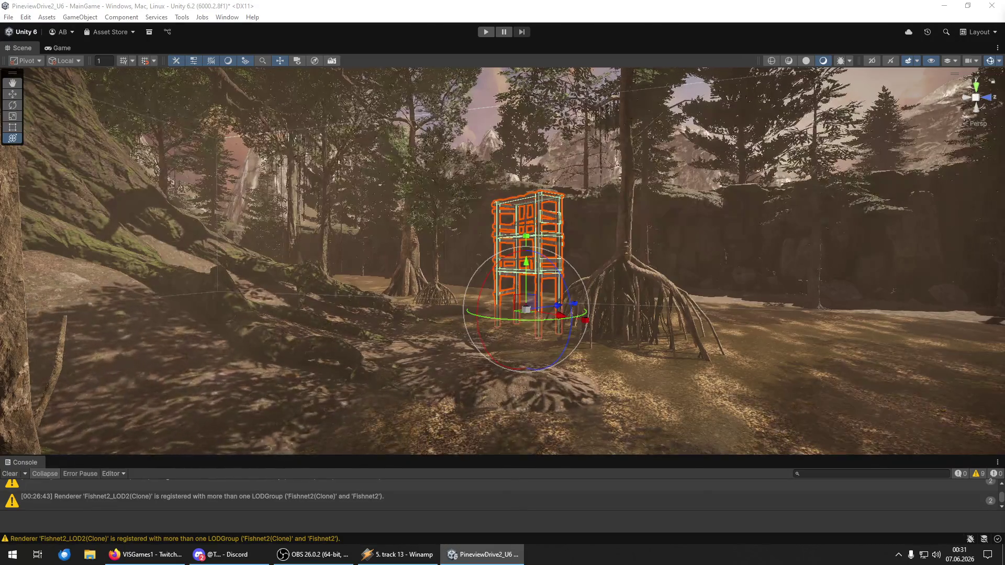
left_click(528, 264)
left_click(528, 367)
left_click(528, 261)
left_click(529, 369)
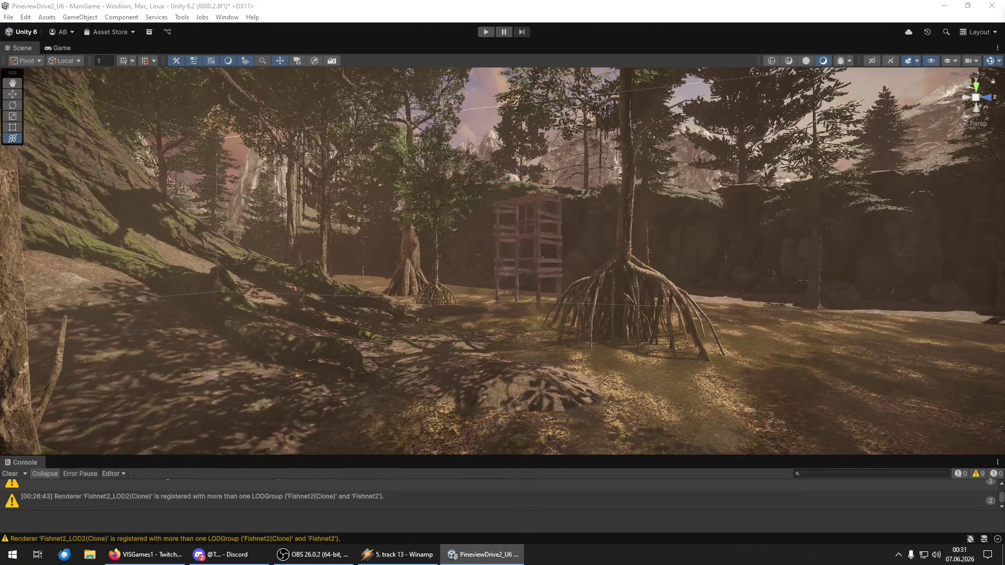
left_click(529, 369)
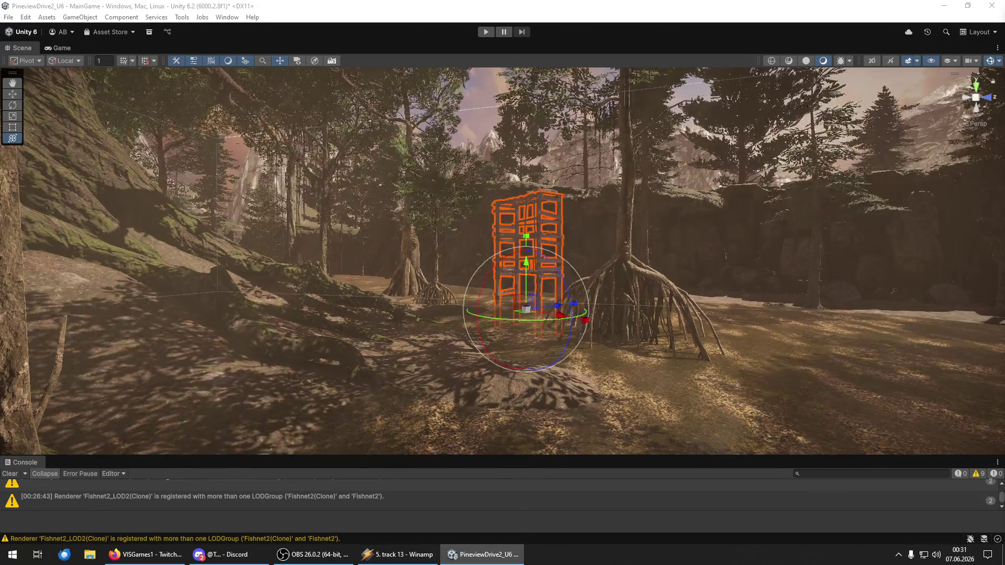
left_click(530, 369)
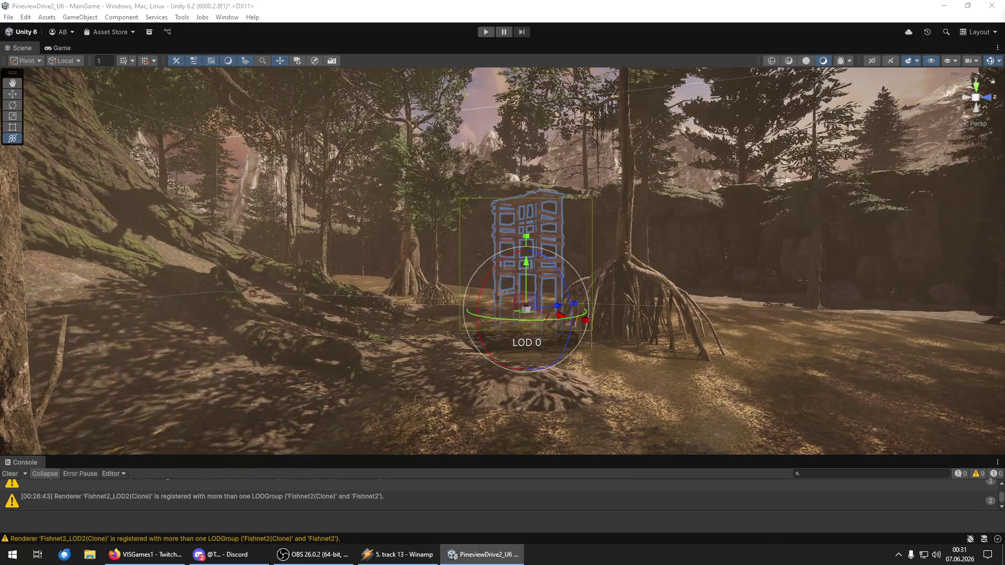
left_click(529, 369)
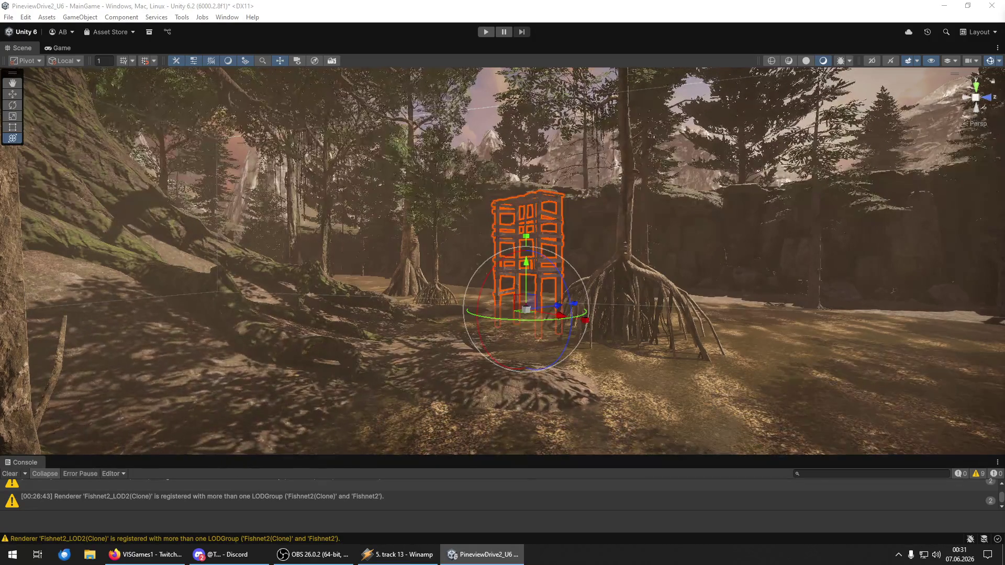
left_click(529, 369)
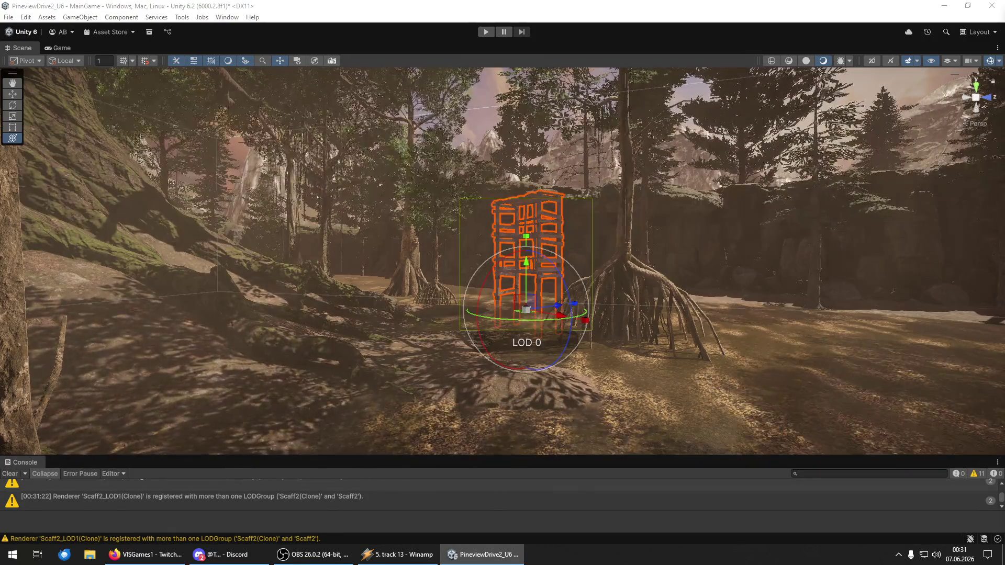
left_click(529, 369)
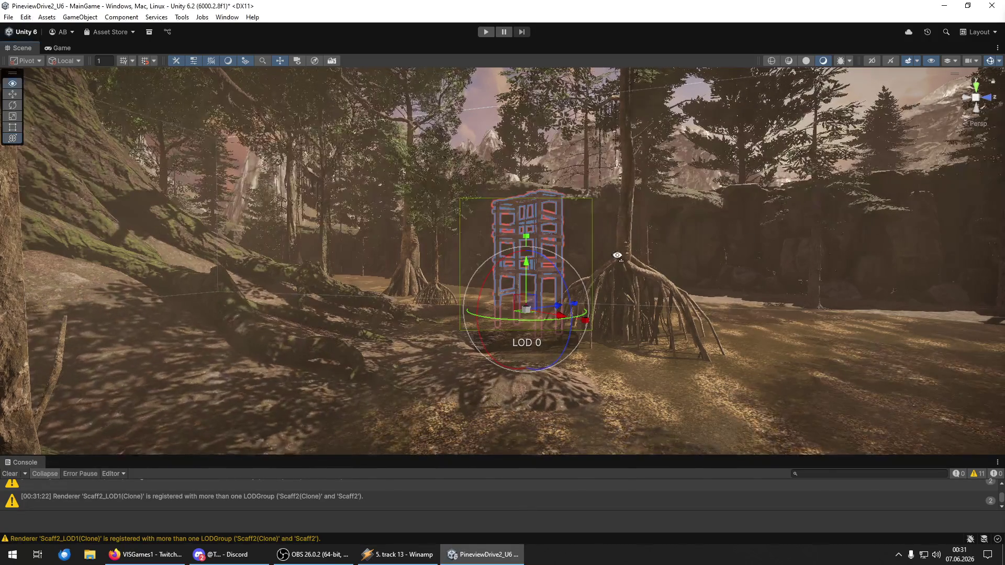
left_click_drag(617, 254, 622, 263)
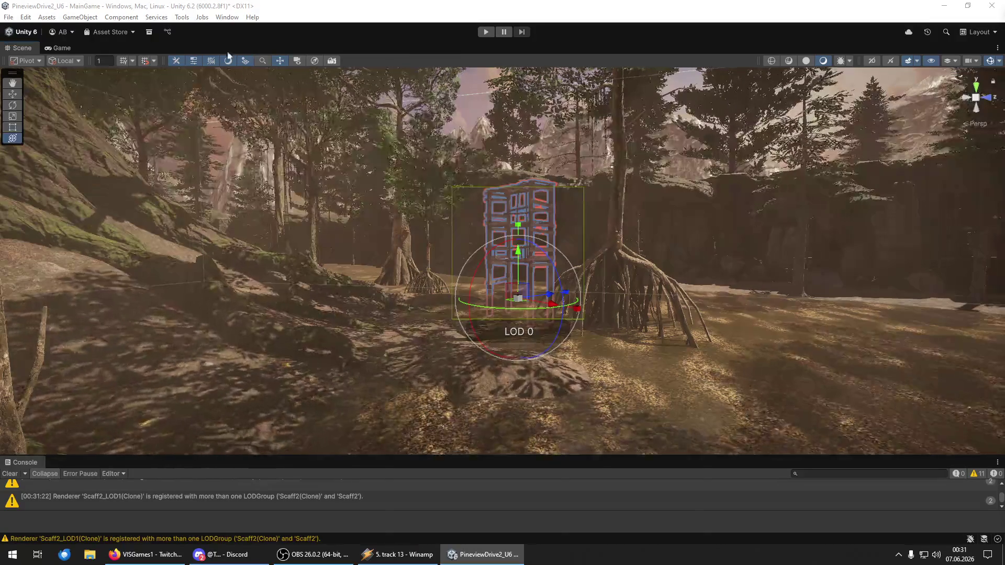
left_click(123, 17)
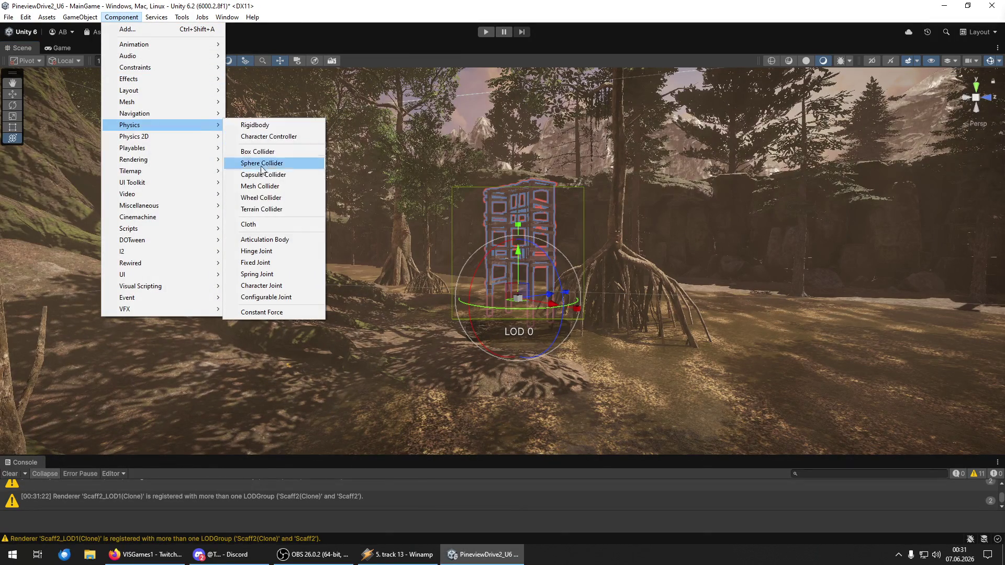
- Add a Mesh Collider to the selected scaffold from the Physics components
left_click(260, 187)
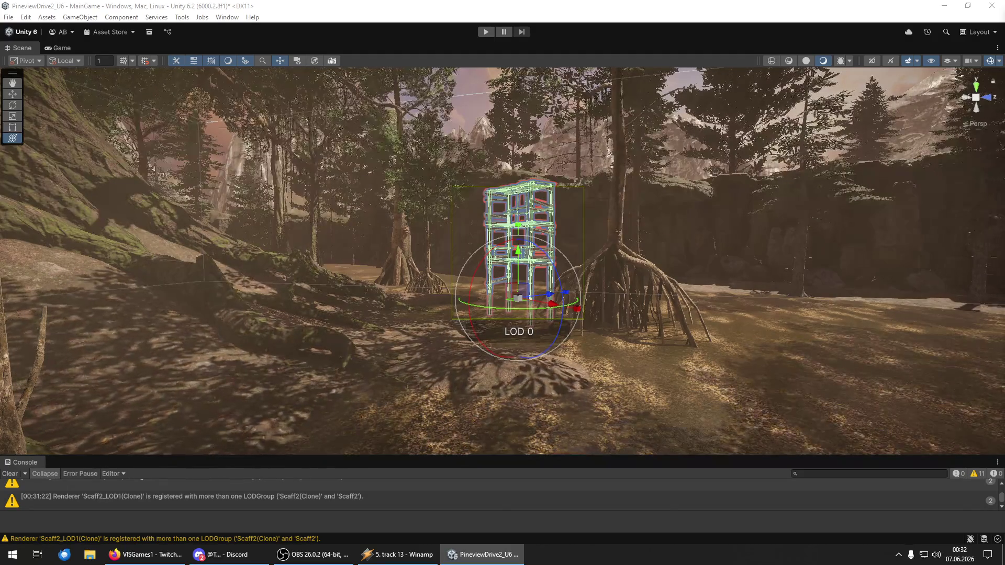
- Remove the Occluder Static flag from the scaffold and all its children, keeping the scaffold selected
left_click_drag(495, 207, 508, 209)
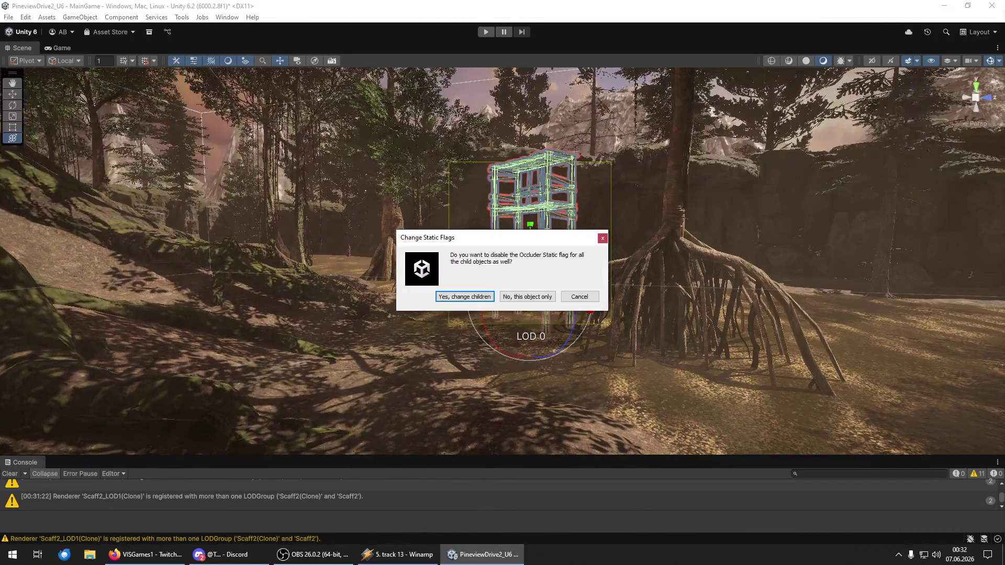
left_click(464, 297)
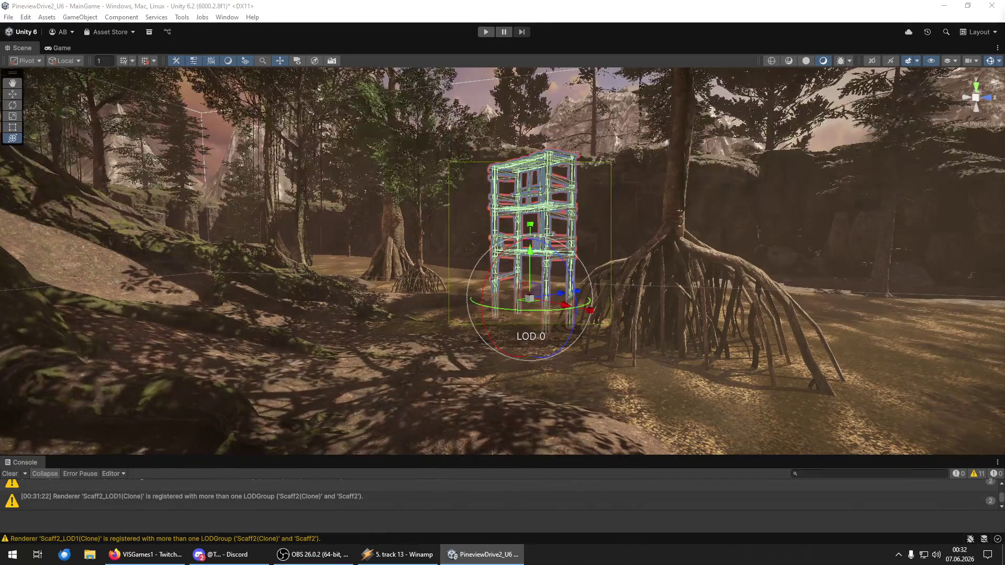
left_click(464, 297)
key("ctrl+z")
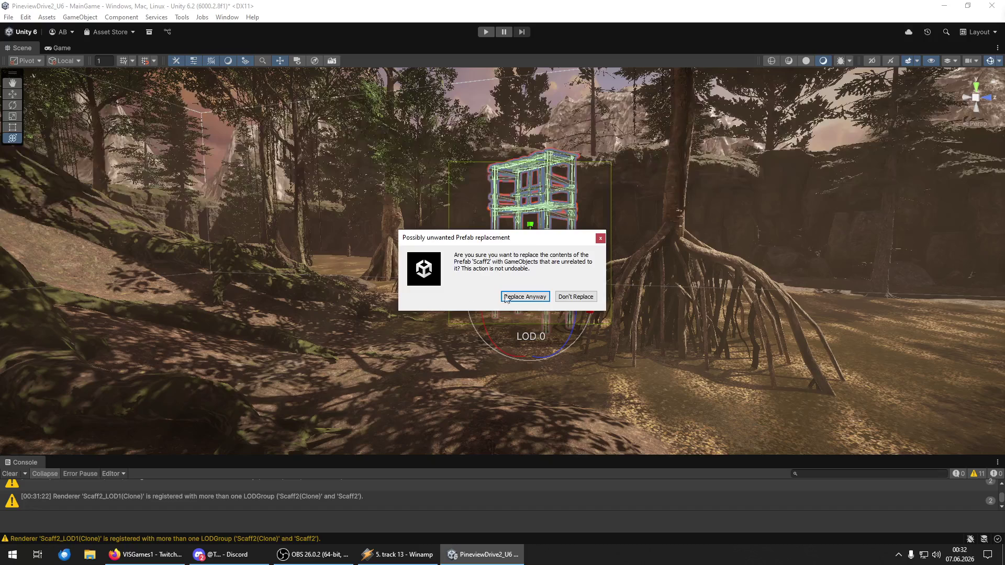
- Confirm Replace Anyway to overwrite the Scaff2 prefab, then deselect the scaffold
left_click(510, 300)
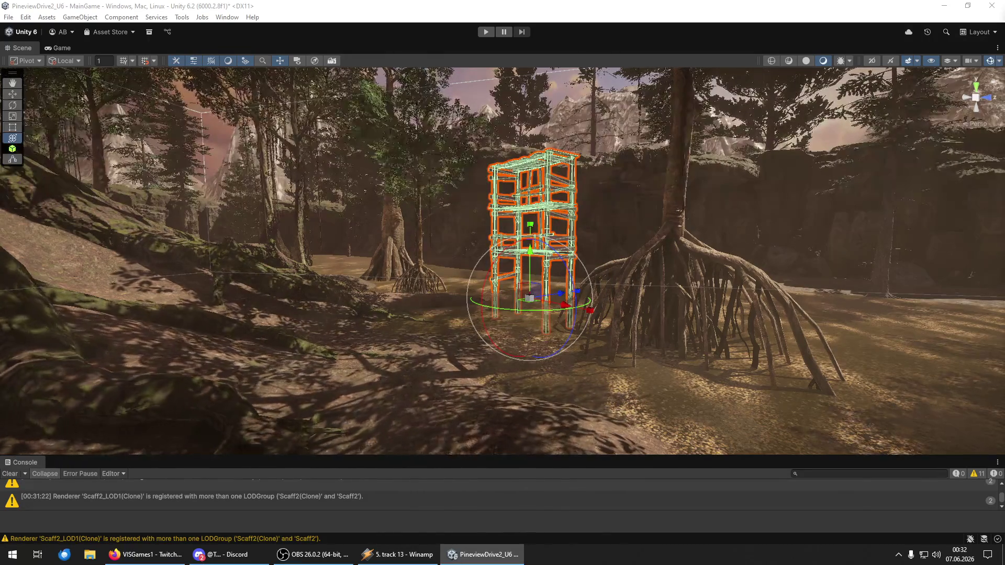
left_click_drag(519, 369, 527, 373)
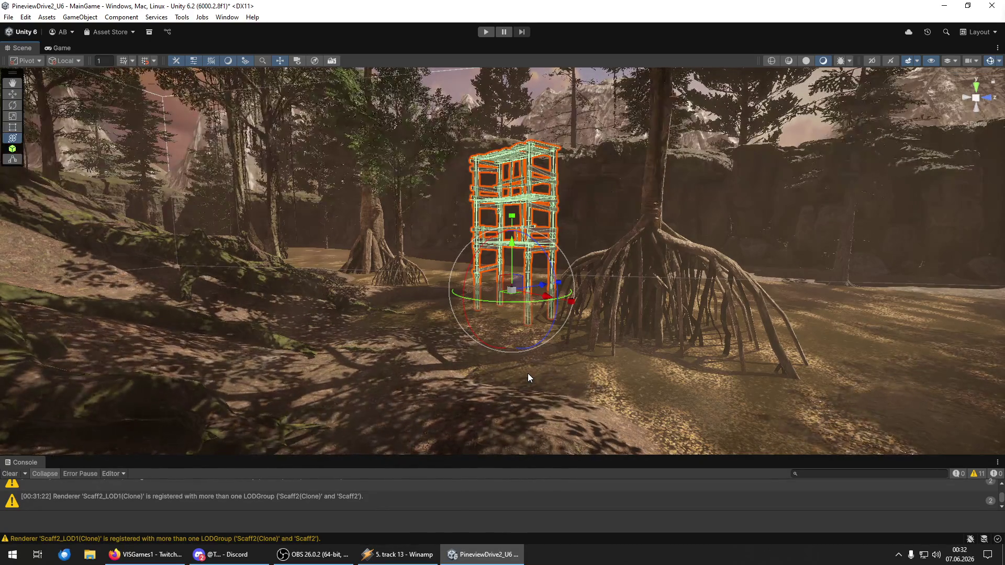
left_click(511, 385)
mouse_move(511, 384)
left_mouse_down()
mouse_move(458, 272)
mouse_move(502, 258)
mouse_move(956, 255)
mouse_move(981, 269)
mouse_move(916, 257)
mouse_move(894, 265)
mouse_move(605, 253)
mouse_move(759, 209)
mouse_move(321, 276)
mouse_move(498, 217)
mouse_move(287, 292)
mouse_move(138, 273)
mouse_move(180, 266)
left_mouse_up()
key("w")
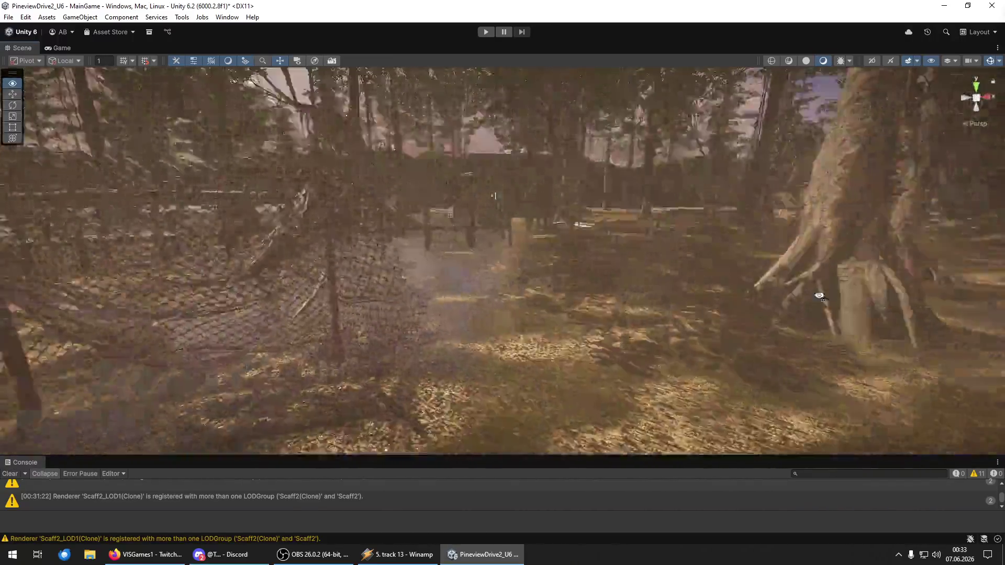
- Fly the Scene view past the fenced village and select the draped net by the great tree
mouse_move(820, 296)
left_mouse_down()
mouse_move(681, 282)
mouse_move(539, 234)
mouse_move(457, 253)
mouse_move(545, 309)
left_mouse_up()
left_click(560, 320)
- Open and dismiss the net's context menu, then select the net's LOD Group
right_click(560, 323)
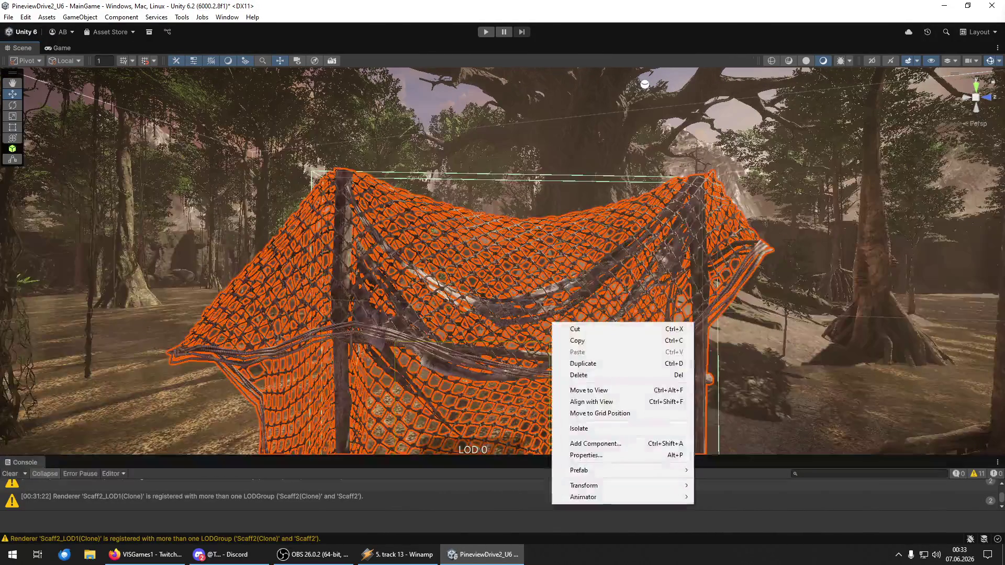
left_click(553, 323)
left_click_drag(553, 324, 568, 289)
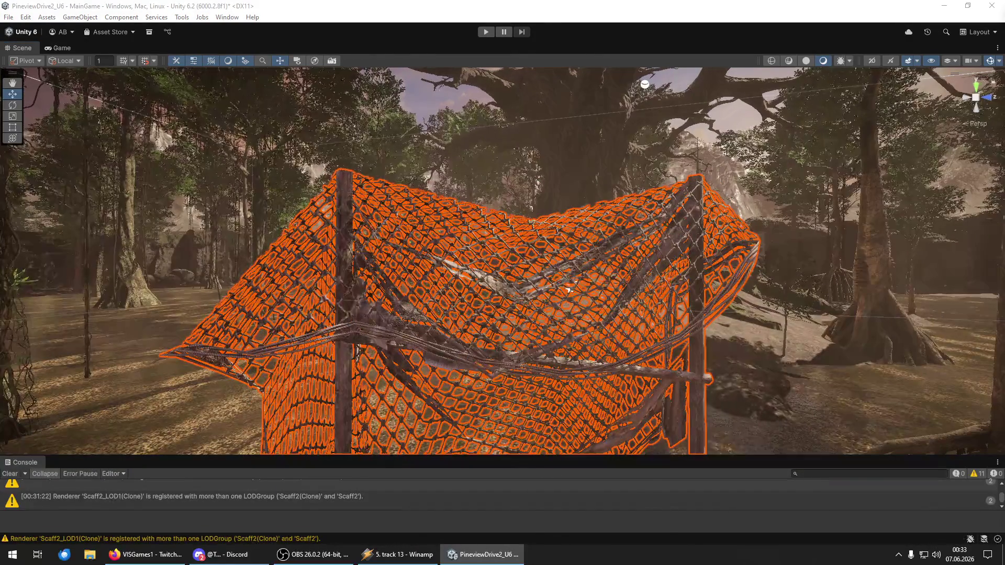
left_click(568, 290)
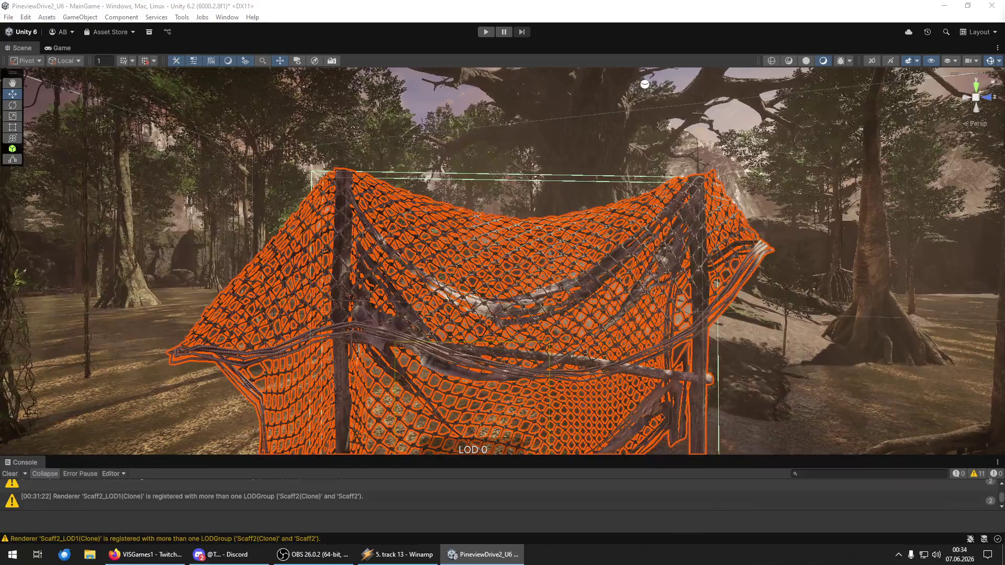
- Delete the surplus LOD levels from the net's LOD Group, confirming each deletion with Yes
key("Delete")
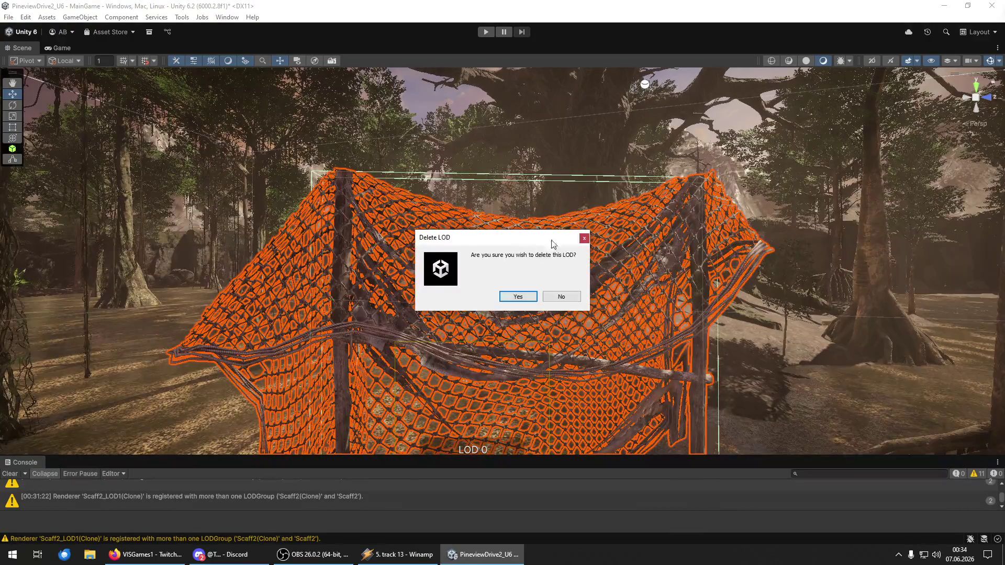
left_click(528, 297)
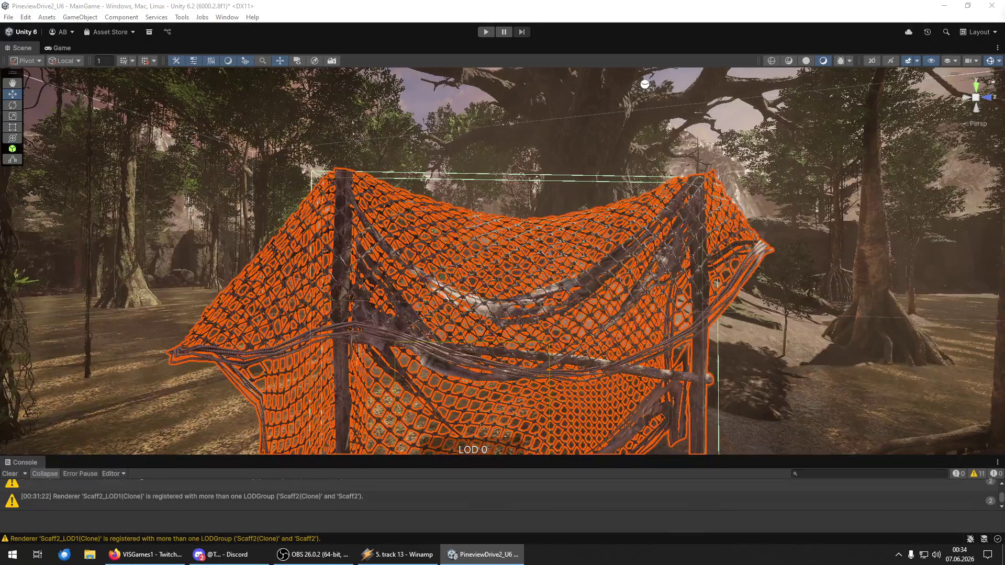
key("Delete")
left_click(523, 296)
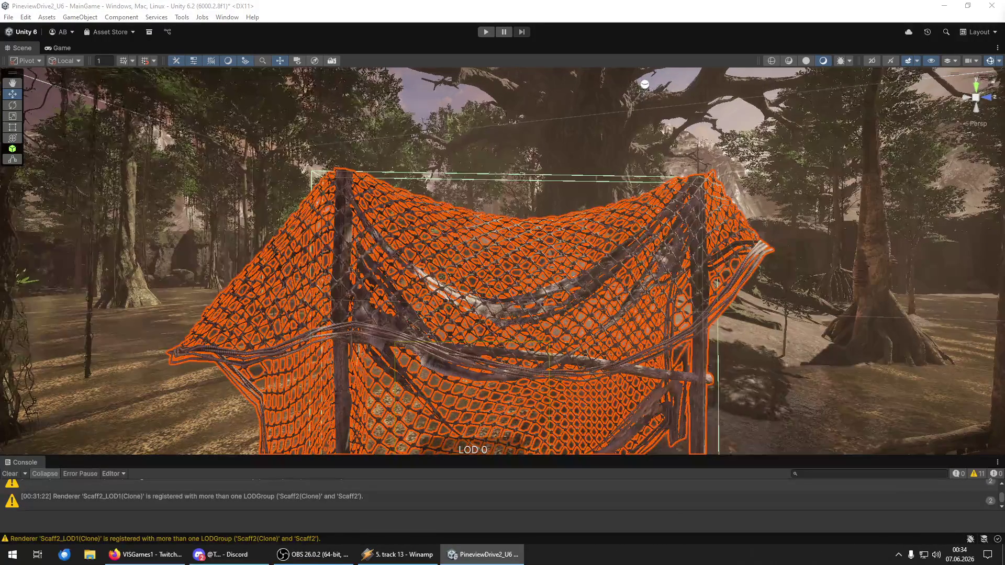
left_click(573, 289)
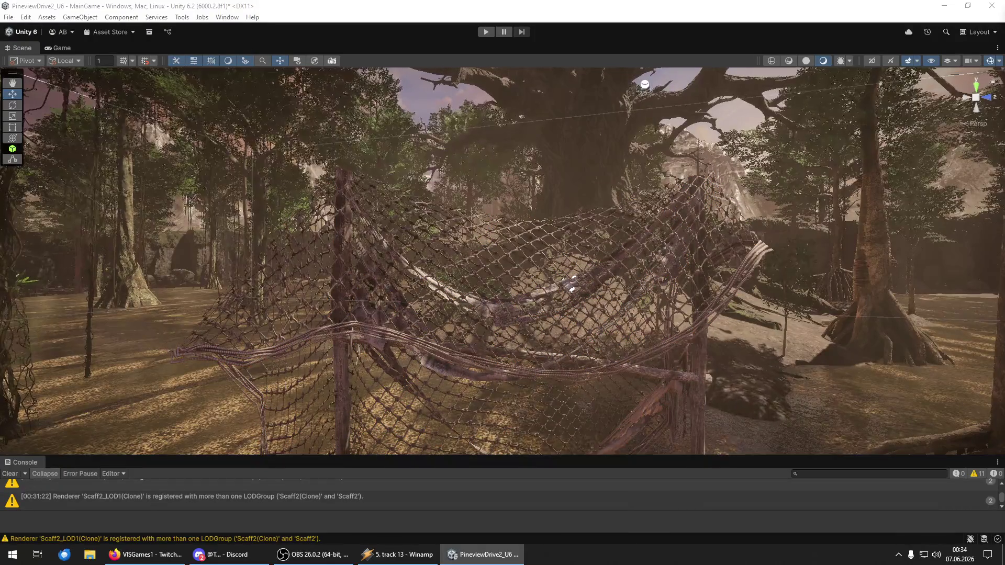
key("Delete")
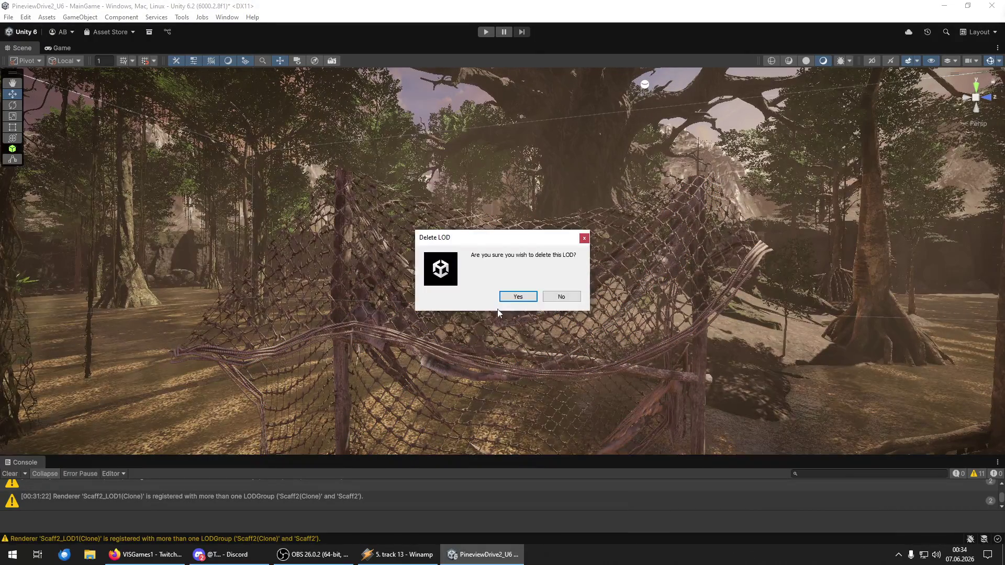
left_click(518, 297)
key("Delete")
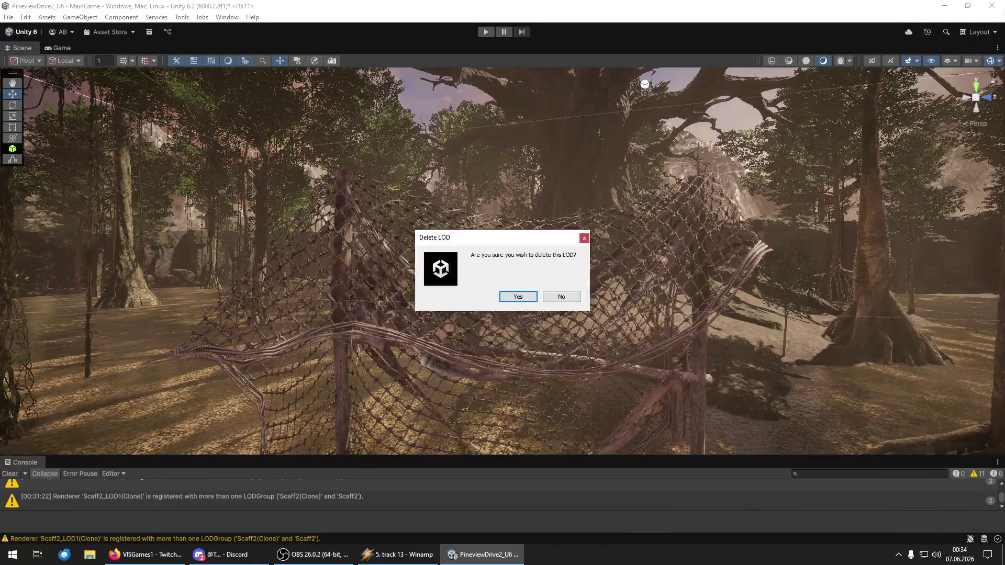
left_click(514, 296)
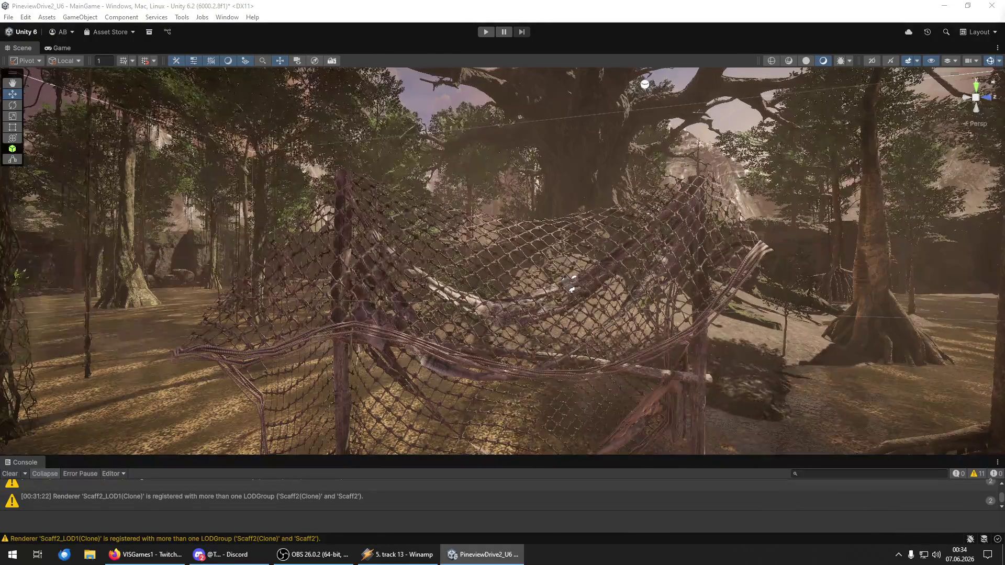
key("Delete")
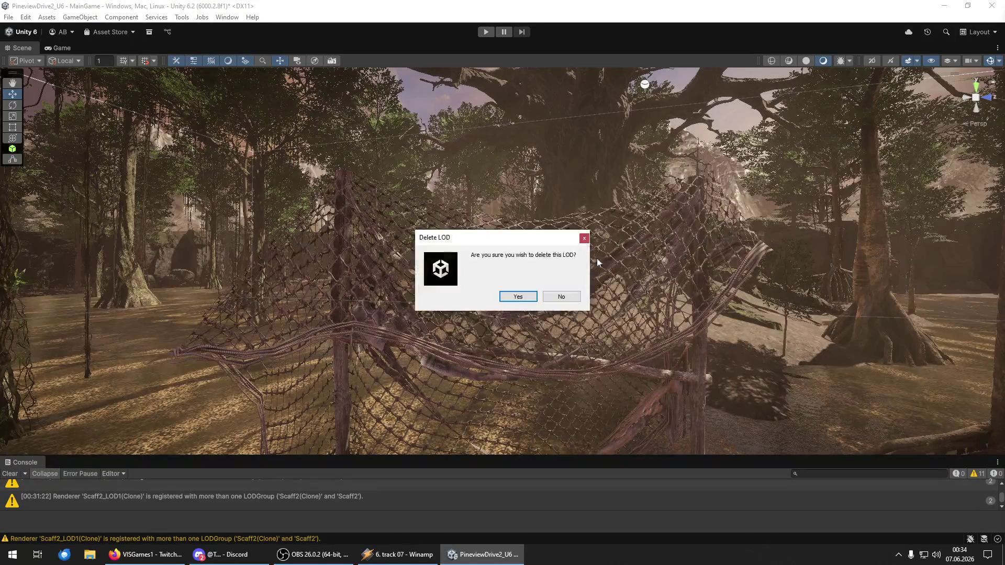
left_click(515, 296)
key("Delete")
left_click(518, 296)
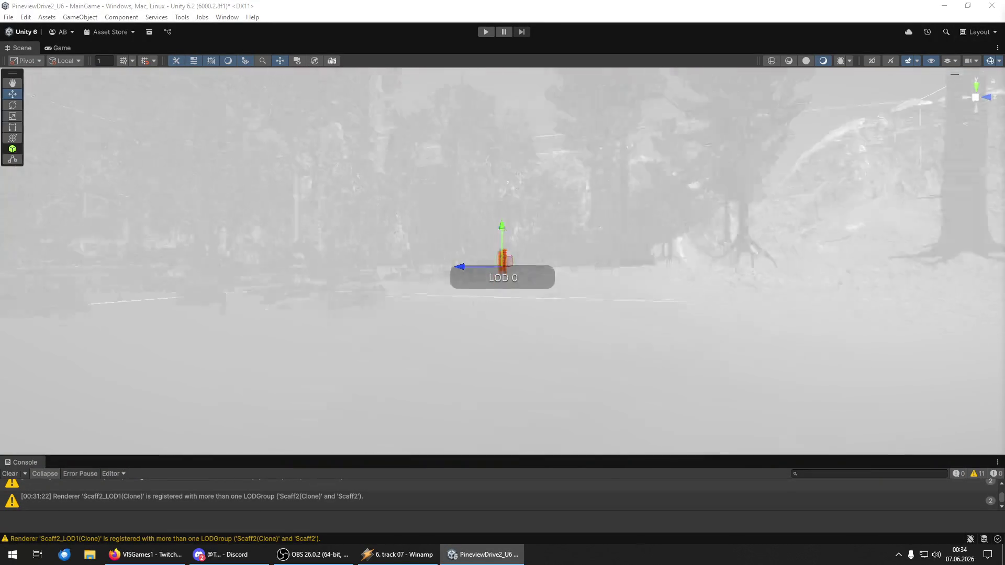
- Select and frame three scaffold LOD objects with F, then answer the Fishnet3 replacement prompts
key("f")
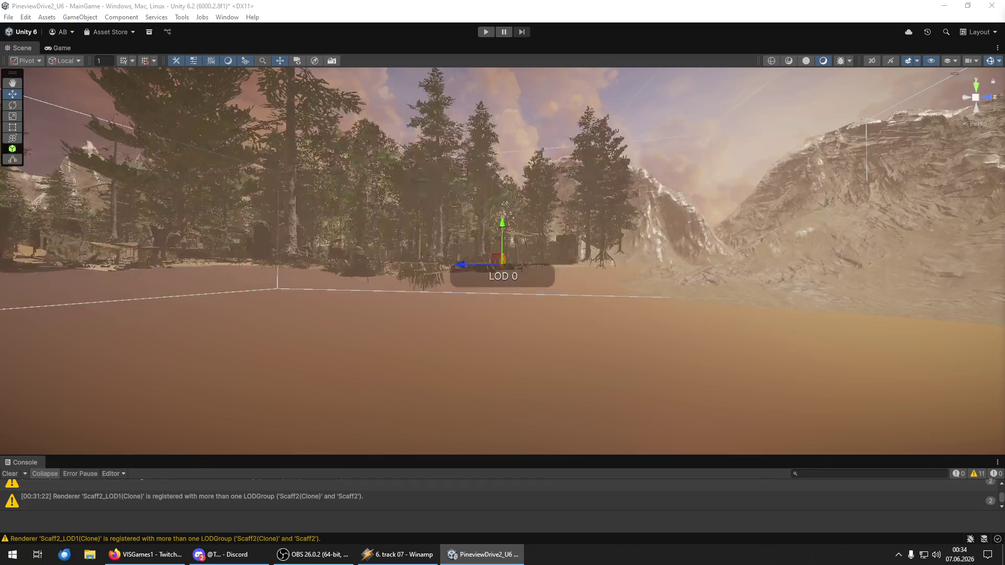
left_click(369, 267)
key("f")
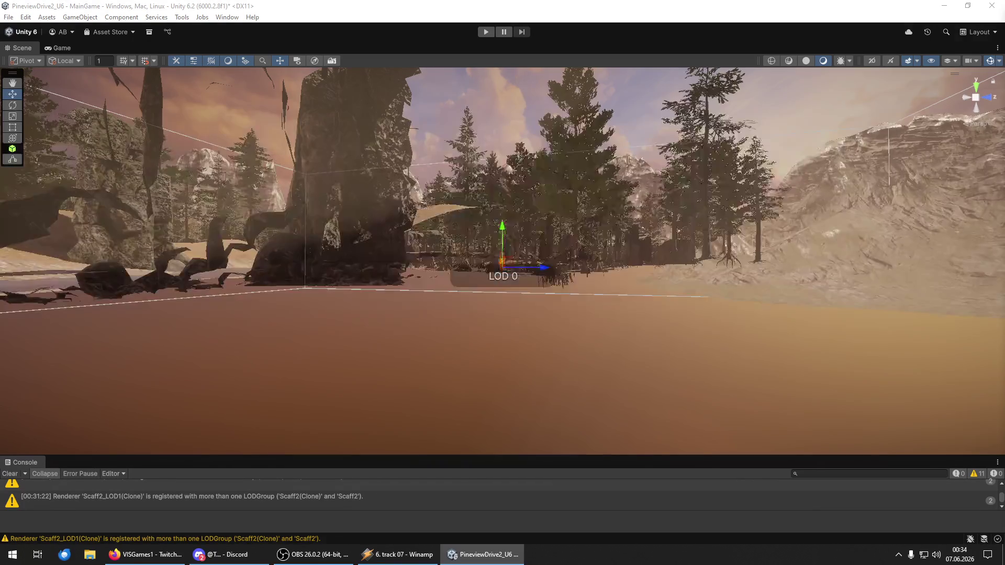
left_click(500, 264)
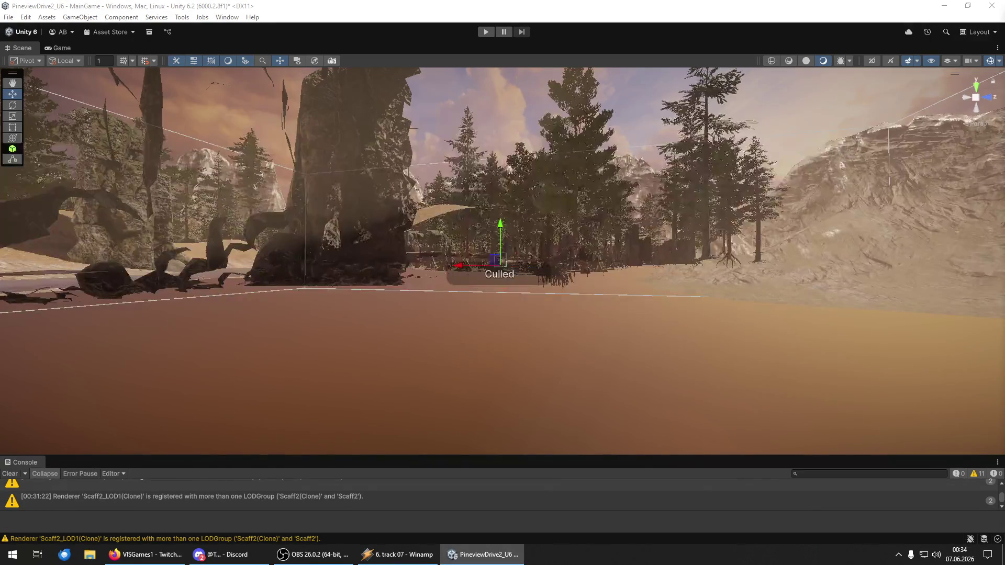
key("f")
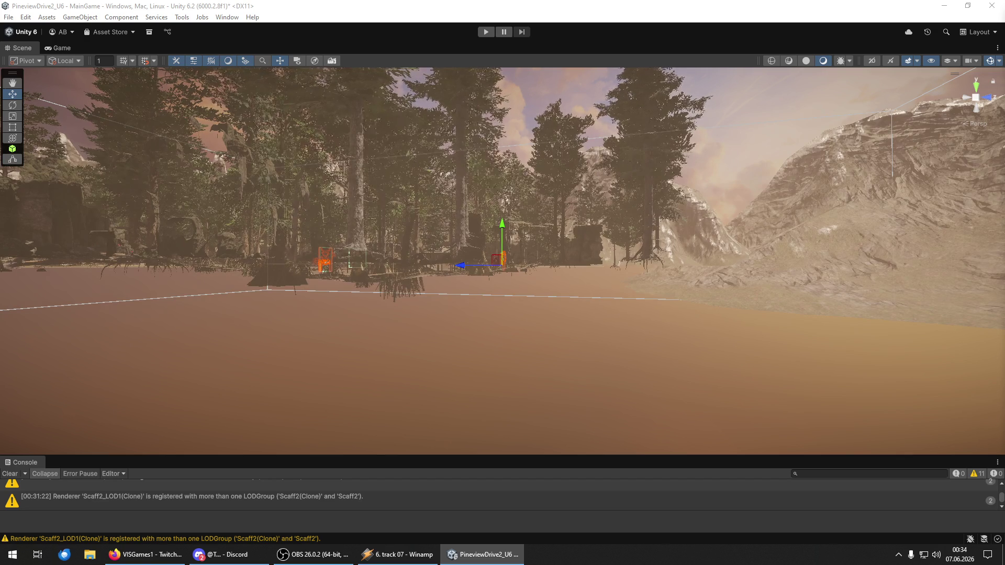
left_click(356, 267)
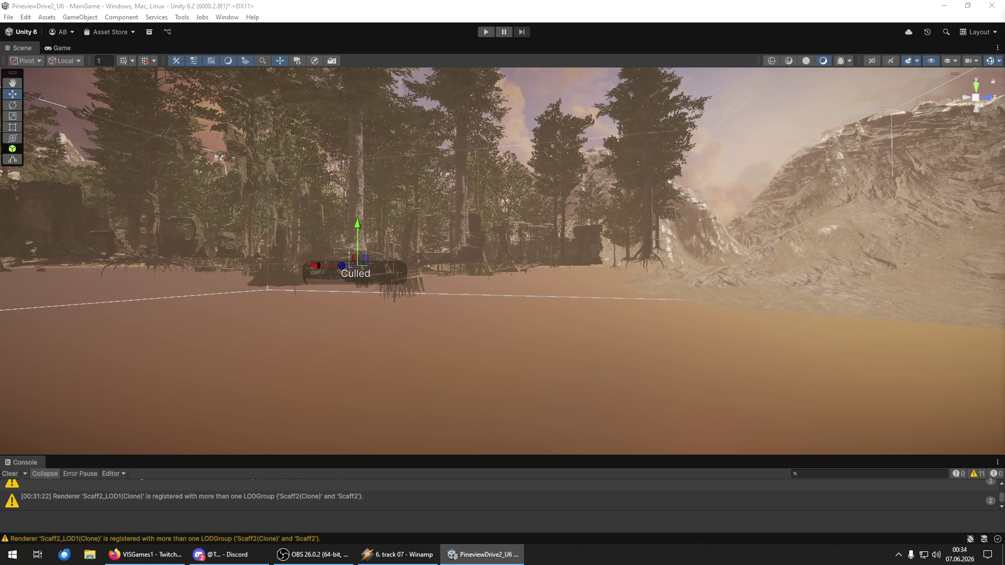
left_click(525, 297)
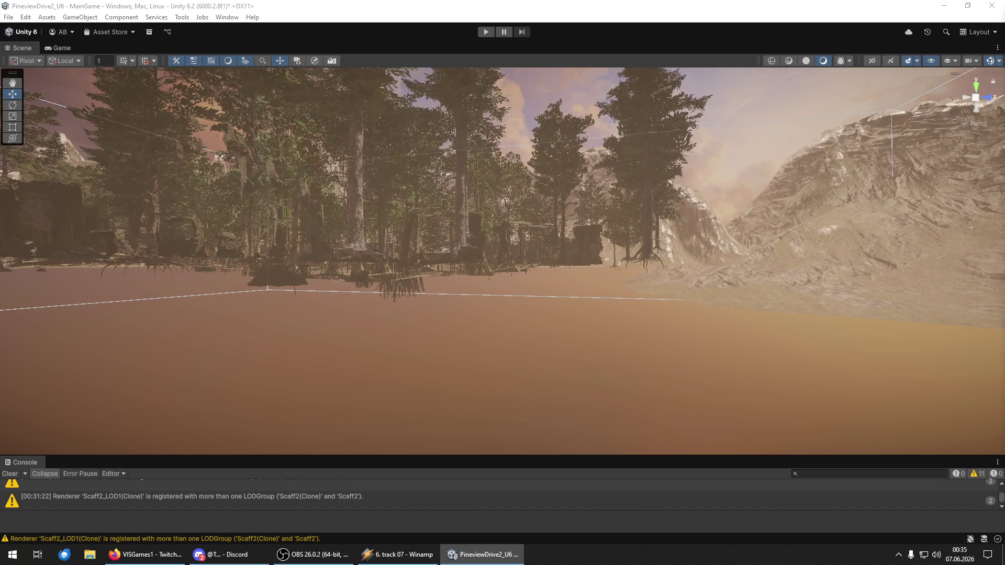
left_click(526, 299)
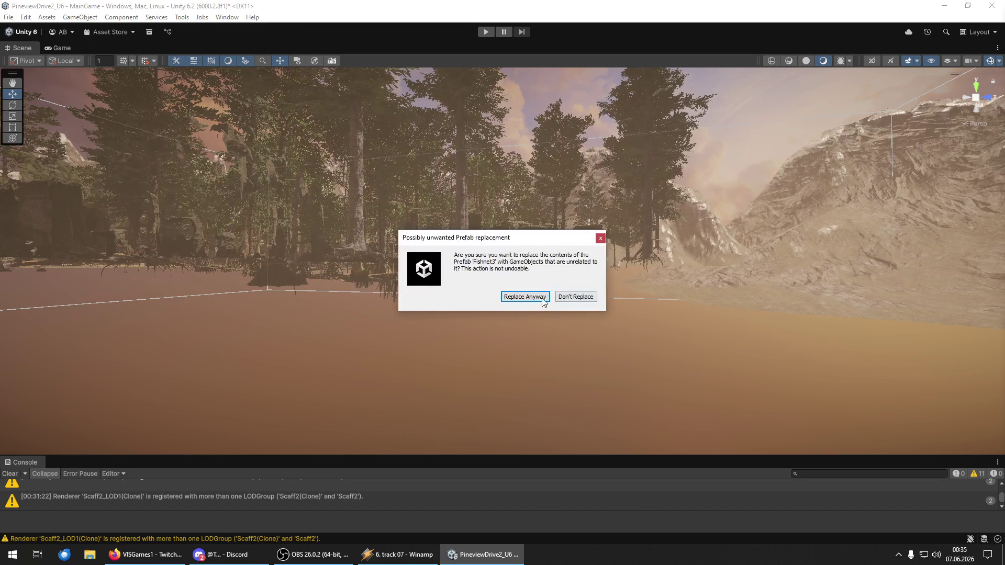
- Dismiss the Fishnet3 warning, place the net prefab among the swamp trees, and frame it
left_click(557, 299)
mouse_move(505, 251)
left_mouse_down()
mouse_move(325, 252)
mouse_move(356, 267)
left_mouse_up()
key("f")
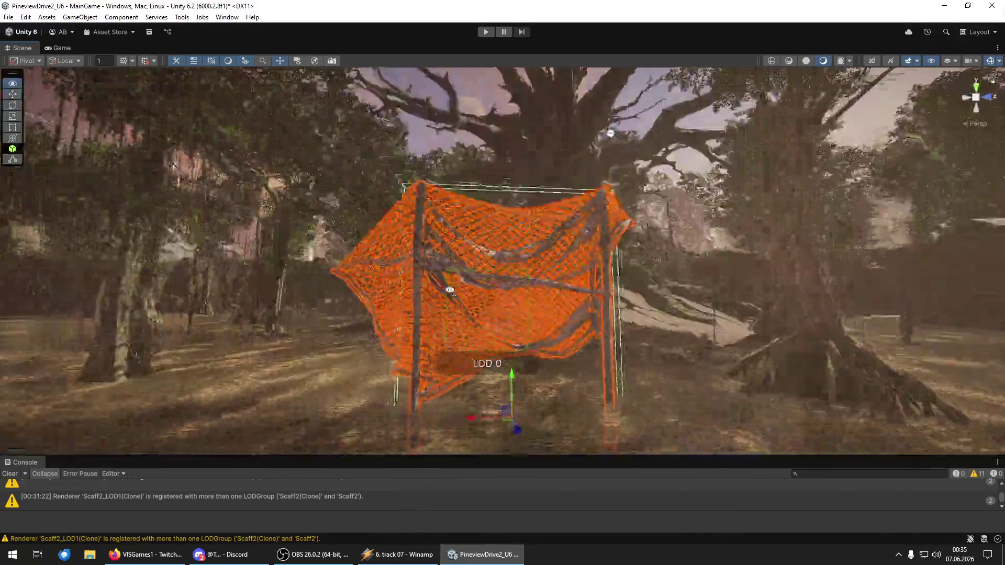
scroll(684, 251, "up", 3)
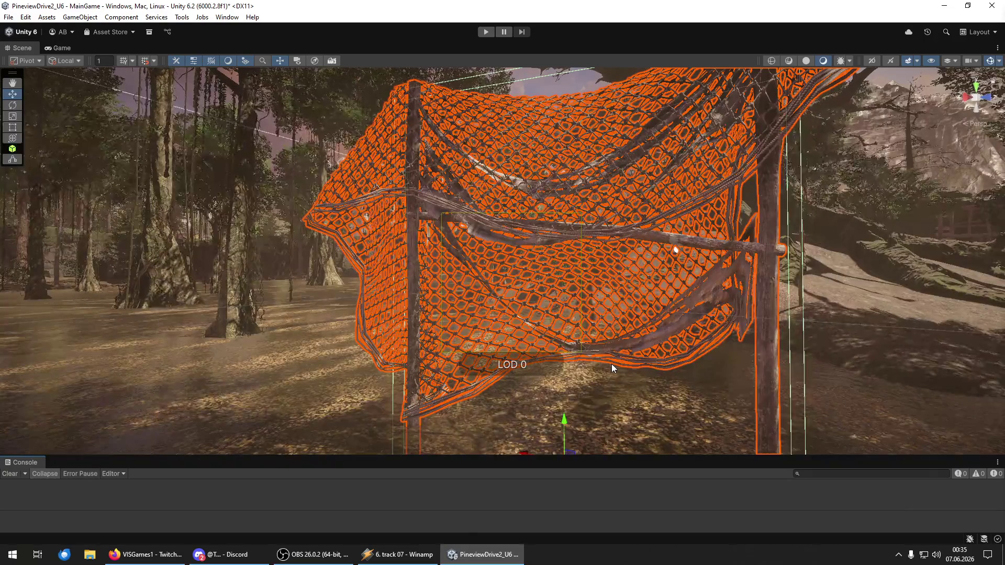
left_click(676, 250)
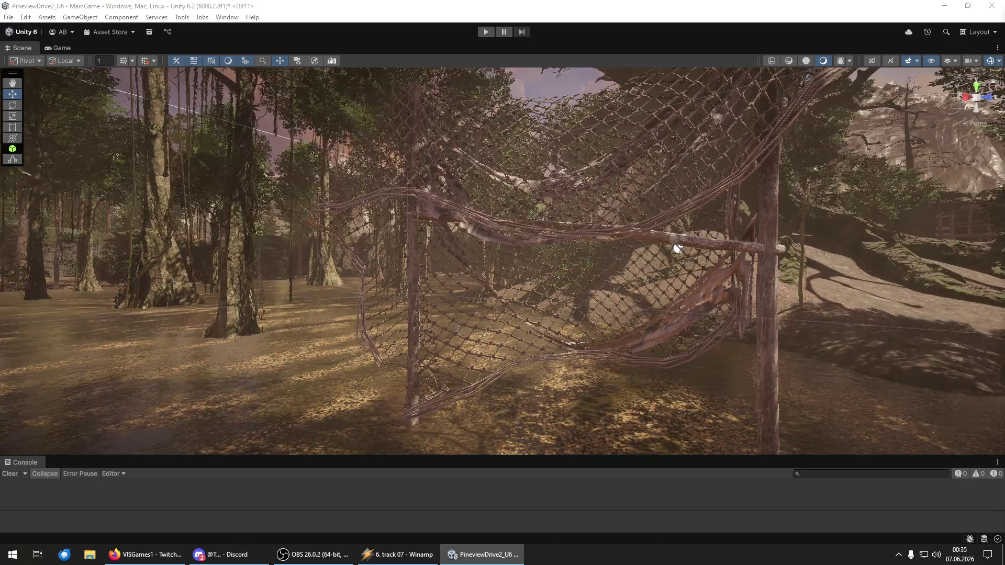
mouse_move(677, 248)
left_mouse_down()
mouse_move(399, 309)
mouse_move(285, 283)
mouse_move(216, 295)
mouse_move(304, 287)
mouse_move(276, 276)
mouse_move(844, 290)
mouse_move(853, 288)
mouse_move(828, 274)
mouse_move(787, 281)
mouse_move(963, 279)
mouse_move(773, 295)
left_mouse_up()
mouse_move(540, 245)
left_mouse_down()
mouse_move(108, 252)
mouse_move(110, 241)
mouse_move(80, 241)
mouse_move(397, 260)
mouse_move(274, 254)
mouse_move(875, 258)
mouse_move(449, 236)
mouse_move(590, 246)
mouse_move(366, 258)
mouse_move(649, 262)
mouse_move(445, 220)
mouse_move(280, 144)
mouse_move(835, 227)
mouse_move(336, 206)
mouse_move(404, 301)
mouse_move(349, 212)
mouse_move(172, 181)
mouse_move(222, 157)
left_mouse_up()
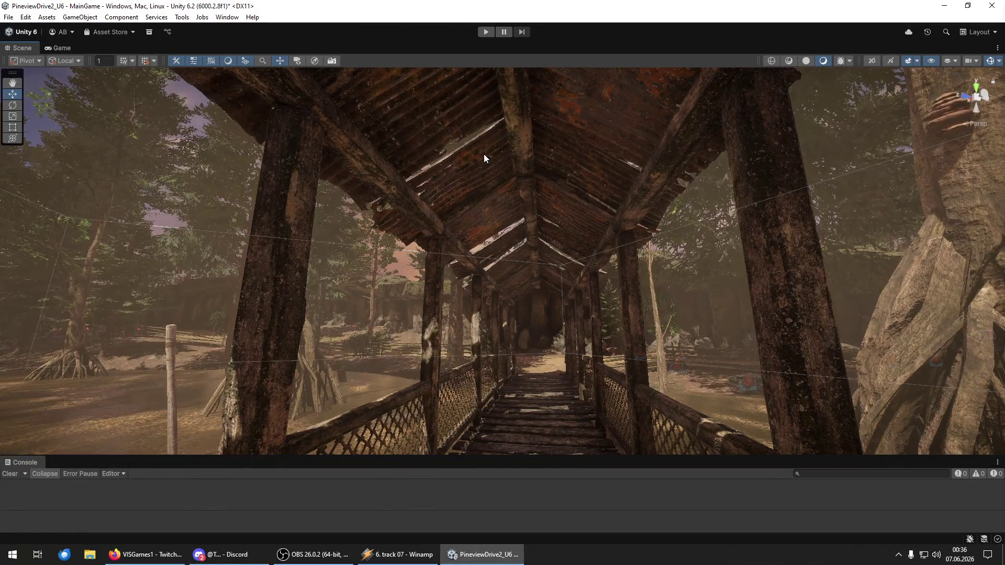
mouse_move(484, 157)
left_mouse_down()
mouse_move(543, 181)
mouse_move(555, 268)
mouse_move(876, 245)
mouse_move(797, 225)
mouse_move(584, 248)
mouse_move(807, 310)
mouse_move(17, 314)
mouse_move(176, 309)
left_mouse_up()
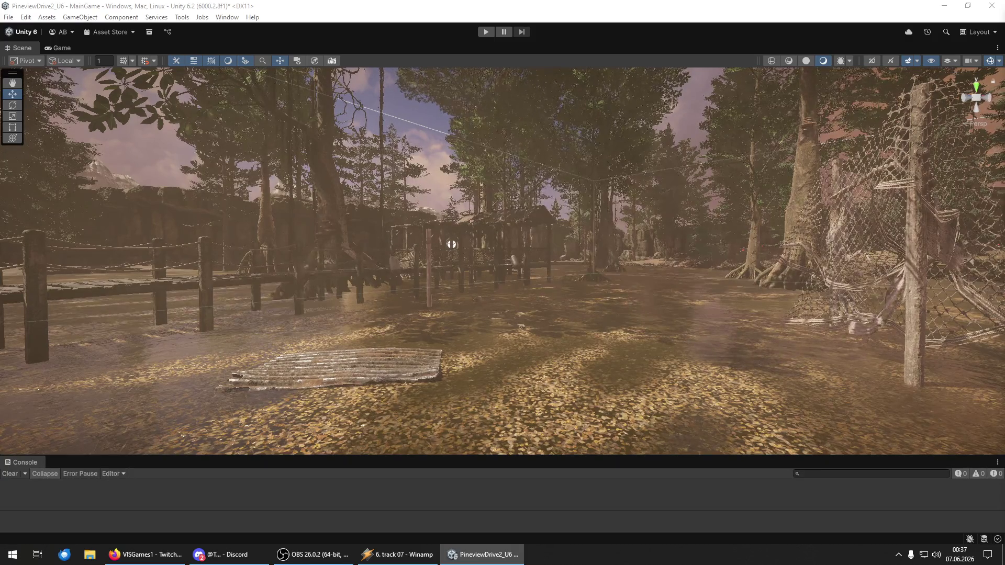
mouse_move(452, 244)
left_mouse_down()
mouse_move(108, 152)
mouse_move(287, 231)
mouse_move(170, 251)
mouse_move(108, 348)
mouse_move(314, 377)
left_mouse_up()
- Drop a rope prefab near the bridge, undo it, then place a post prefab beside the walkway
mouse_move(535, 419)
left_mouse_down()
mouse_move(544, 214)
mouse_move(542, 231)
left_mouse_up()
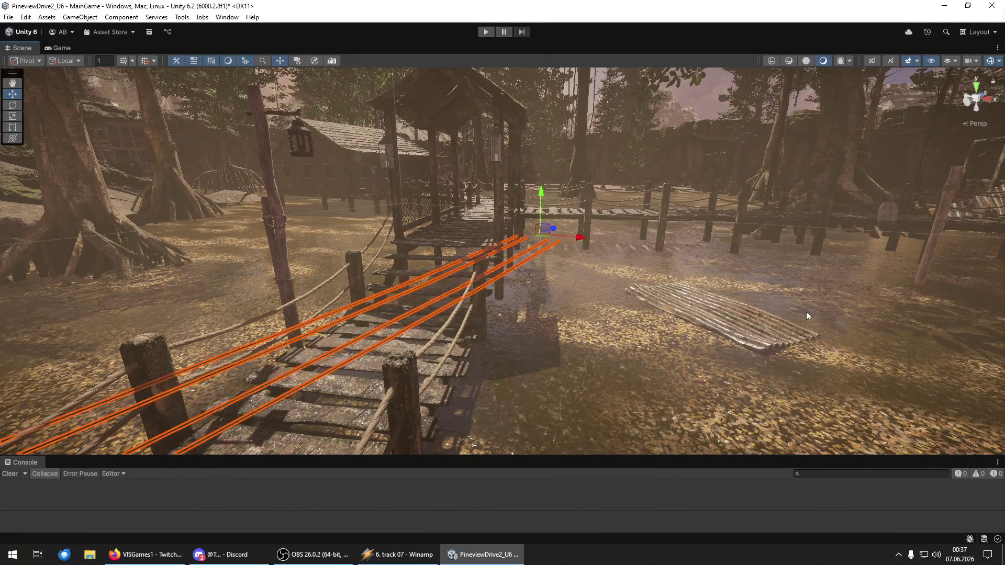
key("ctrl+z")
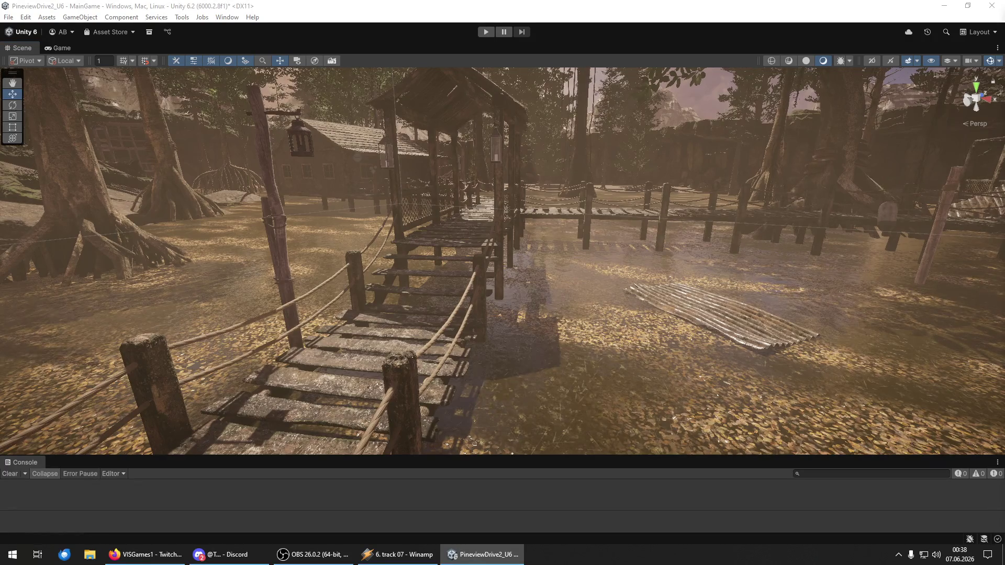
mouse_move(578, 448)
left_mouse_down()
mouse_move(584, 413)
mouse_move(544, 269)
left_mouse_up()
mouse_move(601, 300)
left_mouse_down()
mouse_move(543, 388)
mouse_move(519, 398)
left_mouse_up()
- Frame the new post, rotate it upright, and deselect it
key("f")
mouse_move(669, 306)
left_mouse_down()
mouse_move(602, 356)
mouse_move(506, 405)
mouse_move(471, 453)
left_mouse_up()
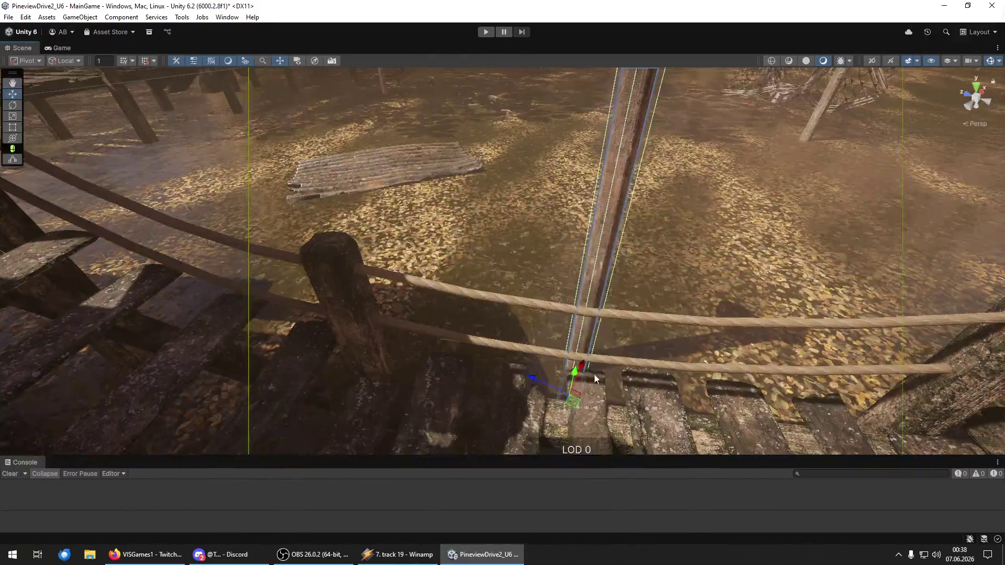
key("y")
mouse_move(597, 387)
left_mouse_down()
mouse_move(388, 330)
mouse_move(376, 237)
mouse_move(607, 413)
left_mouse_up()
key("e")
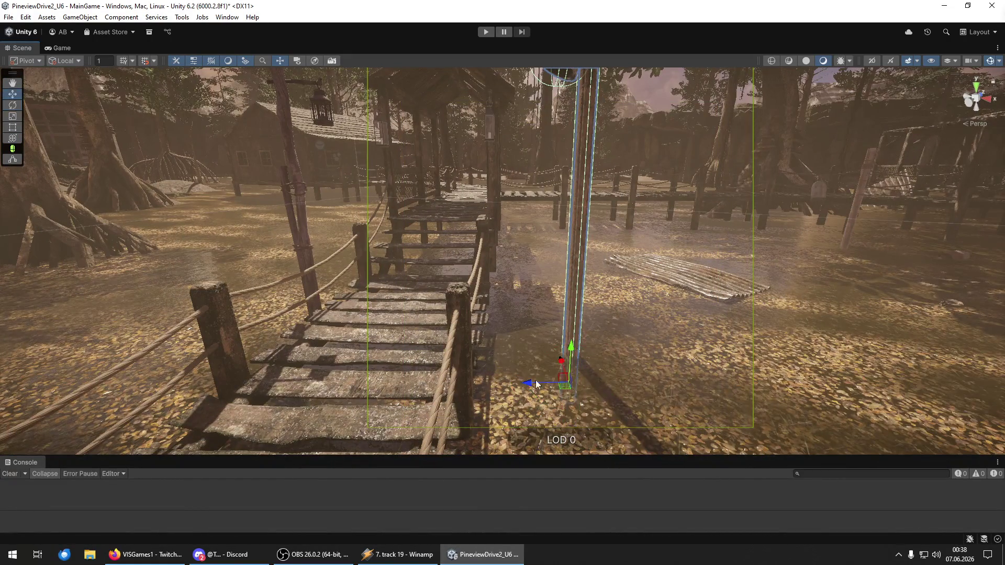
key("w")
left_click(632, 276)
mouse_move(632, 276)
left_mouse_down()
mouse_move(788, 191)
mouse_move(55, 230)
mouse_move(61, 214)
mouse_move(913, 255)
mouse_move(442, 225)
mouse_move(747, 310)
mouse_move(989, 424)
mouse_move(141, 297)
mouse_move(187, 232)
left_mouse_up()
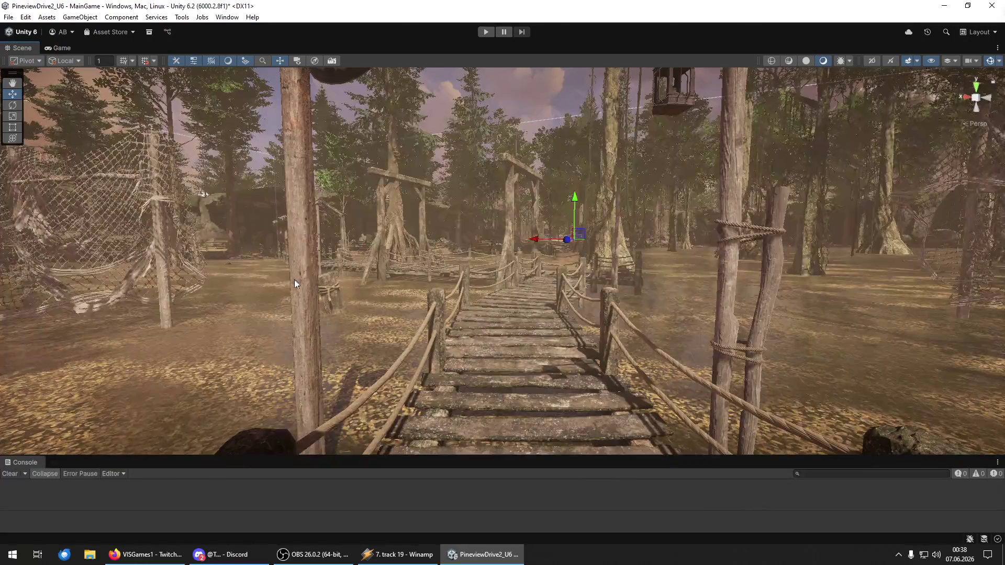
left_click_drag(338, 291, 27, 321)
left_click_drag(321, 330, 945, 399)
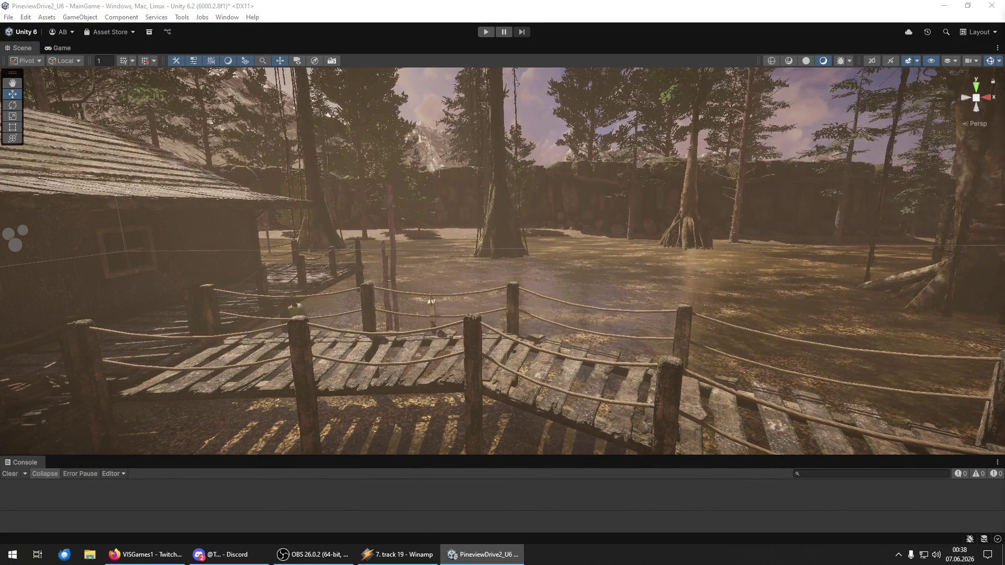
key("Delete")
key("Return")
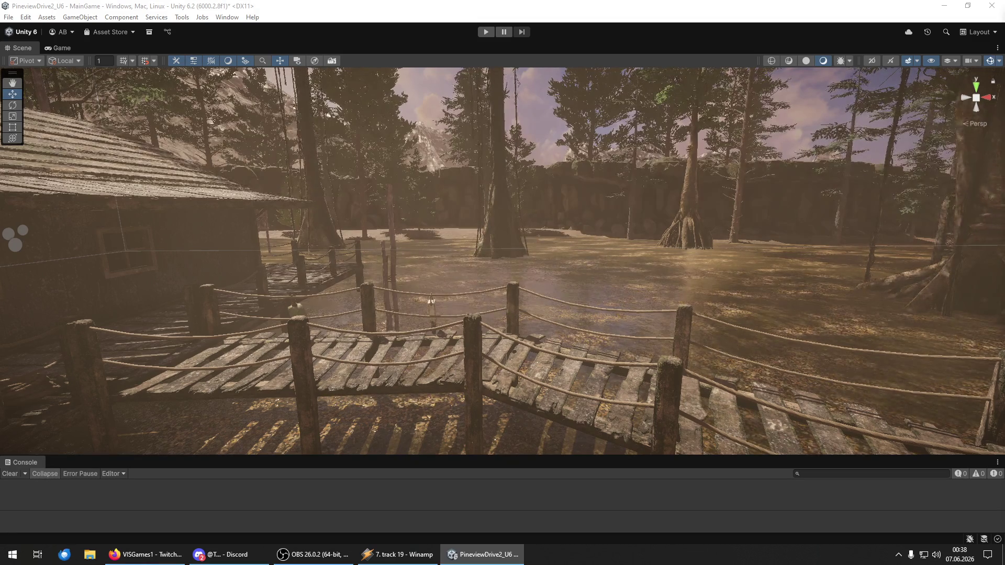
left_click_drag(800, 408, 471, 408)
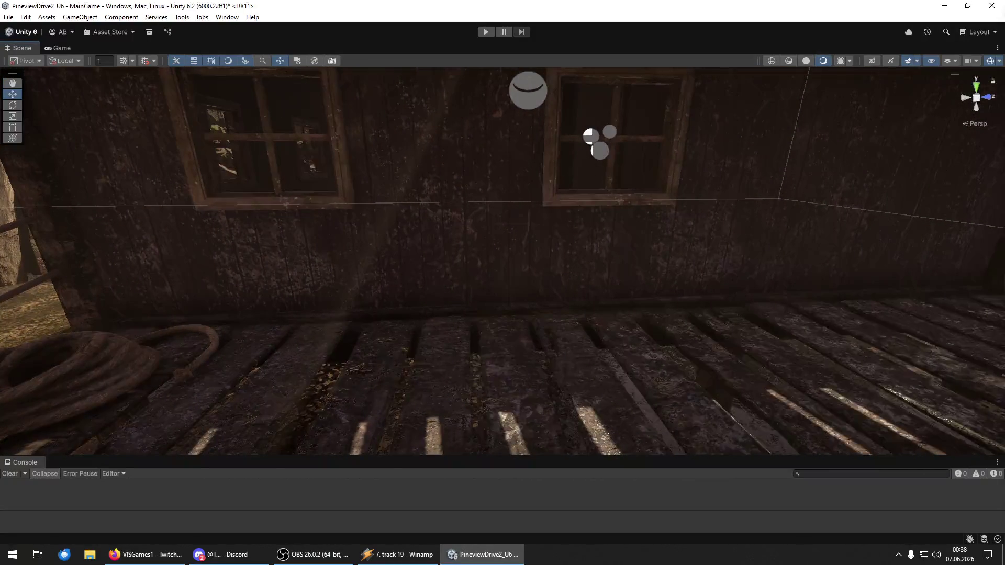
- Place a woodpile in front of the cabin wall and scale it up
left_click(483, 343)
key("e")
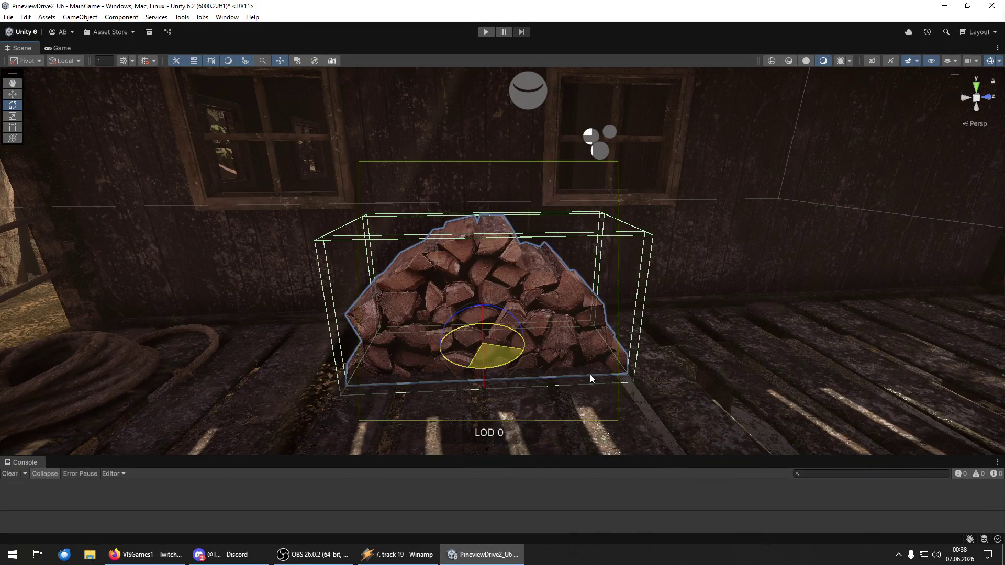
key("y")
mouse_move(483, 345)
left_mouse_down()
mouse_move(497, 341)
mouse_move(483, 345)
left_mouse_up()
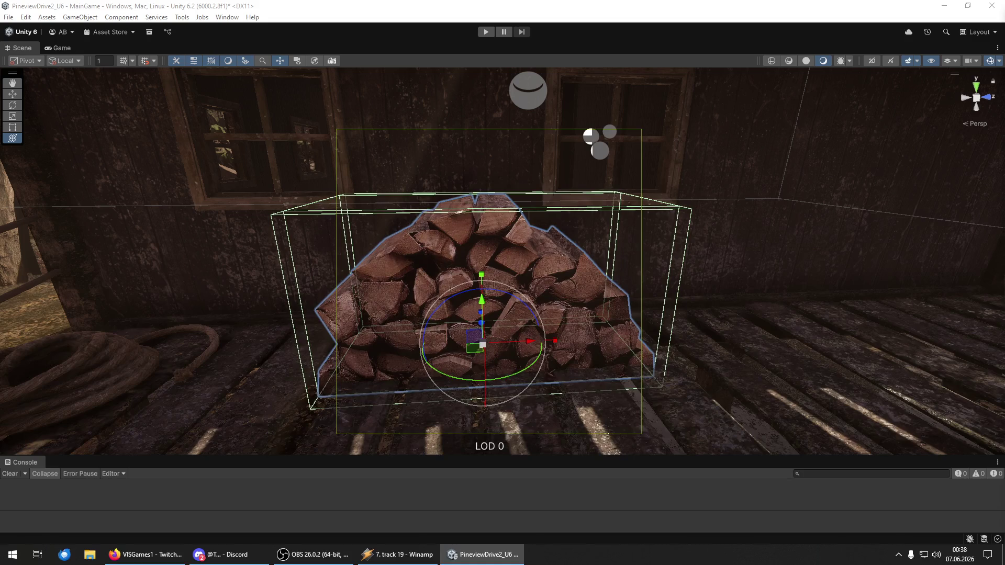
- Slide the woodpile along the cabin wall onto the porch, then deselect it
key("w")
mouse_move(758, 240)
left_mouse_down()
mouse_move(440, 273)
mouse_move(314, 323)
mouse_move(328, 340)
mouse_move(761, 341)
mouse_move(633, 316)
mouse_move(476, 262)
mouse_move(627, 281)
mouse_move(555, 251)
mouse_move(517, 221)
left_mouse_up()
scroll(517, 226, "up", 2)
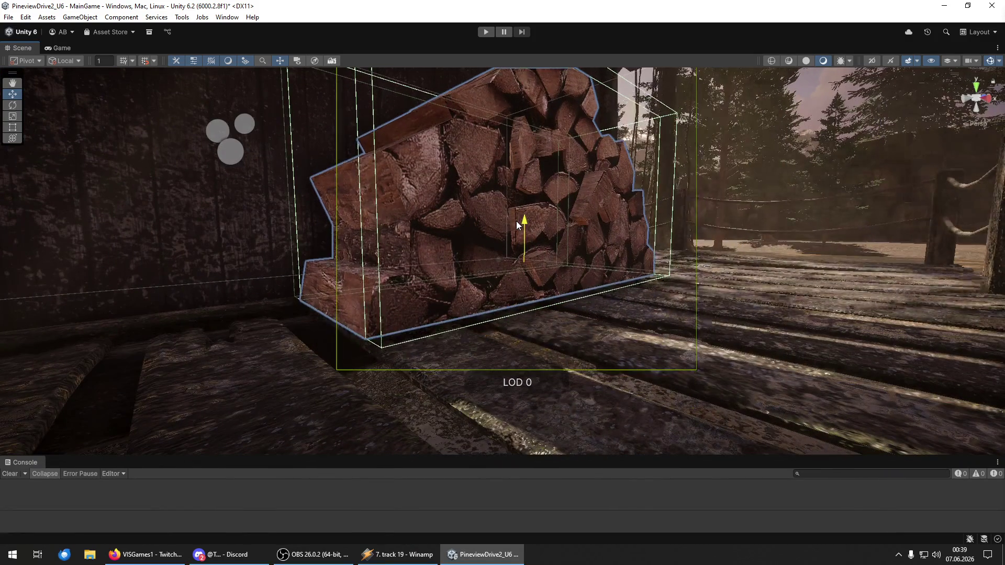
mouse_move(662, 208)
left_mouse_down()
mouse_move(607, 215)
mouse_move(645, 350)
left_mouse_up()
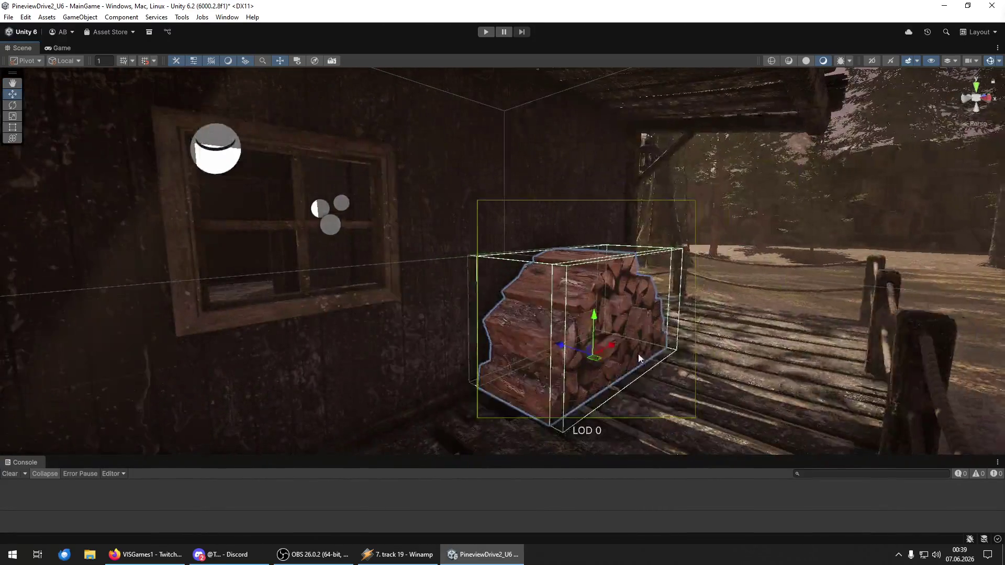
left_click(555, 346)
mouse_move(555, 345)
left_mouse_down()
mouse_move(467, 322)
mouse_move(359, 332)
mouse_move(251, 314)
left_mouse_up()
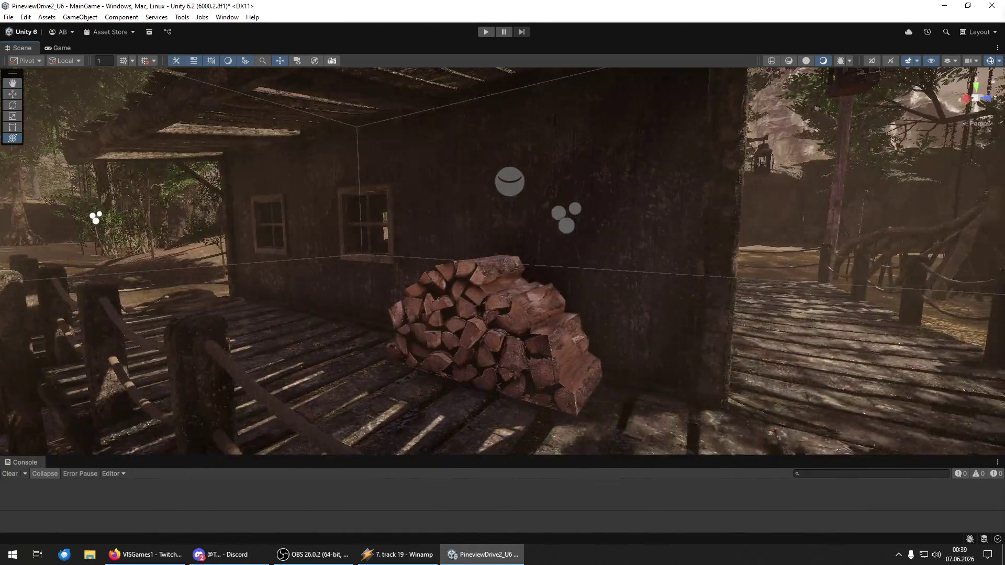
- Close in on the woodpile, tilt the axe, and nudge it down into the top of the stack
mouse_move(707, 377)
left_mouse_down()
mouse_move(707, 360)
mouse_move(842, 388)
mouse_move(574, 363)
mouse_move(452, 250)
mouse_move(708, 250)
mouse_move(650, 226)
left_mouse_up()
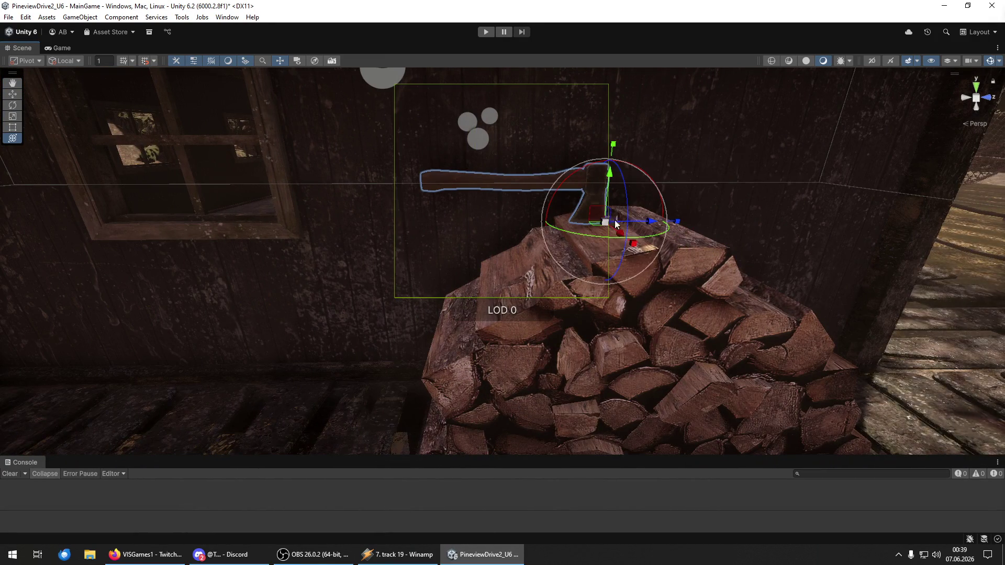
mouse_move(570, 175)
left_mouse_down()
mouse_move(530, 188)
mouse_move(592, 187)
left_mouse_up()
key("w")
key("y")
left_click_drag(607, 223, 611, 226)
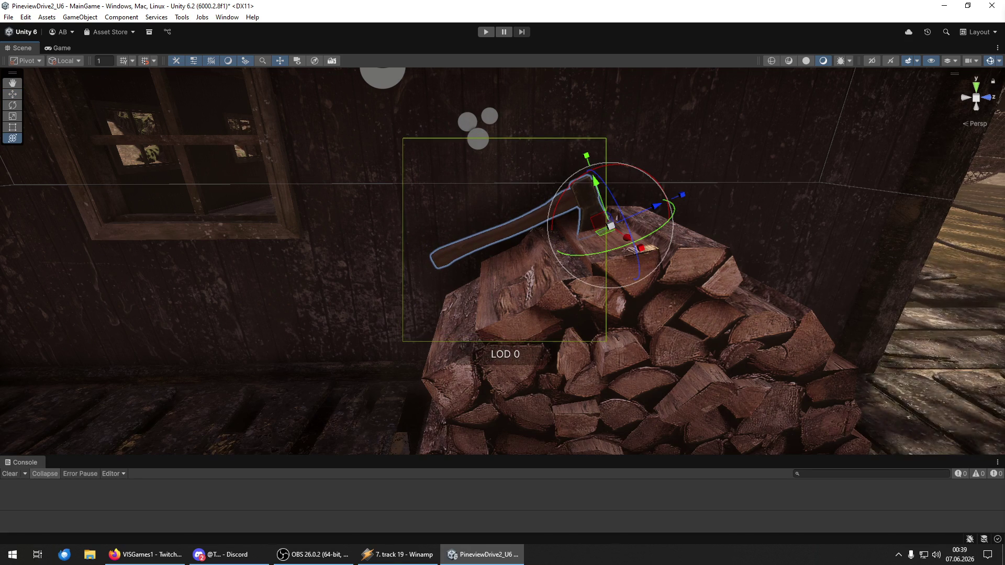
left_click(611, 230)
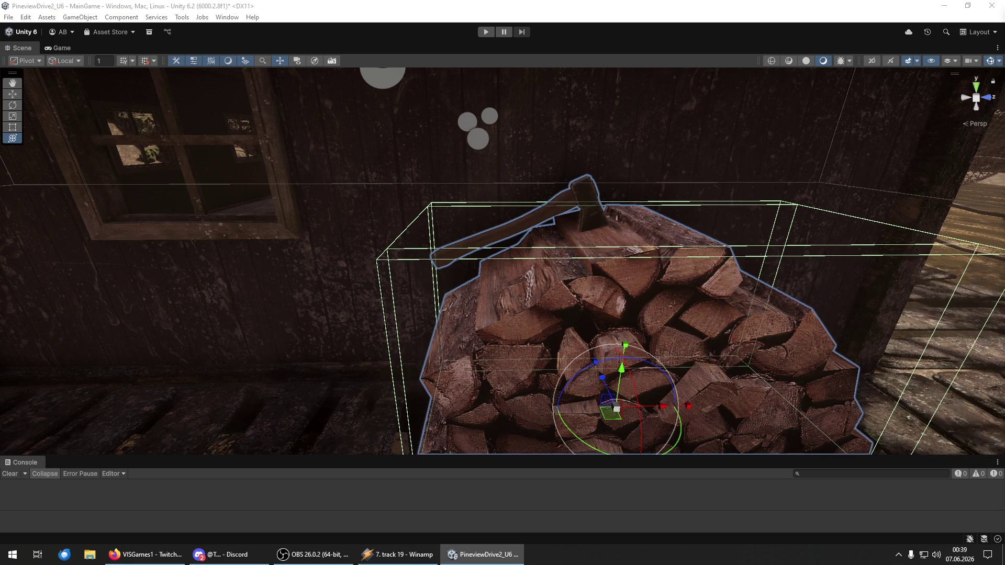
left_click(610, 225)
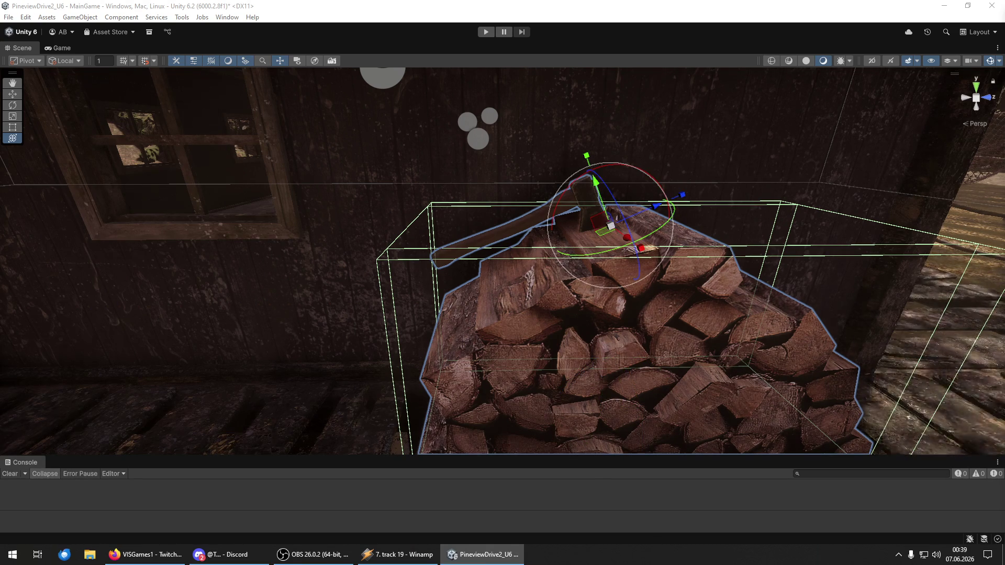
- Fly the camera along the boardwalks past the rope fence and gate, returning to the cabin wall
key("s")
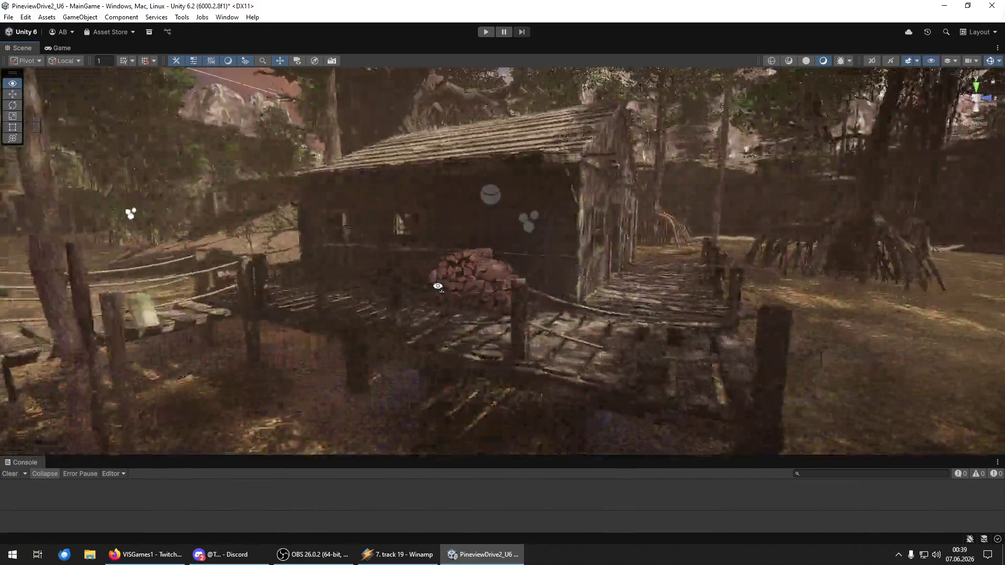
key("w")
key("w")
key("w")
key("w")
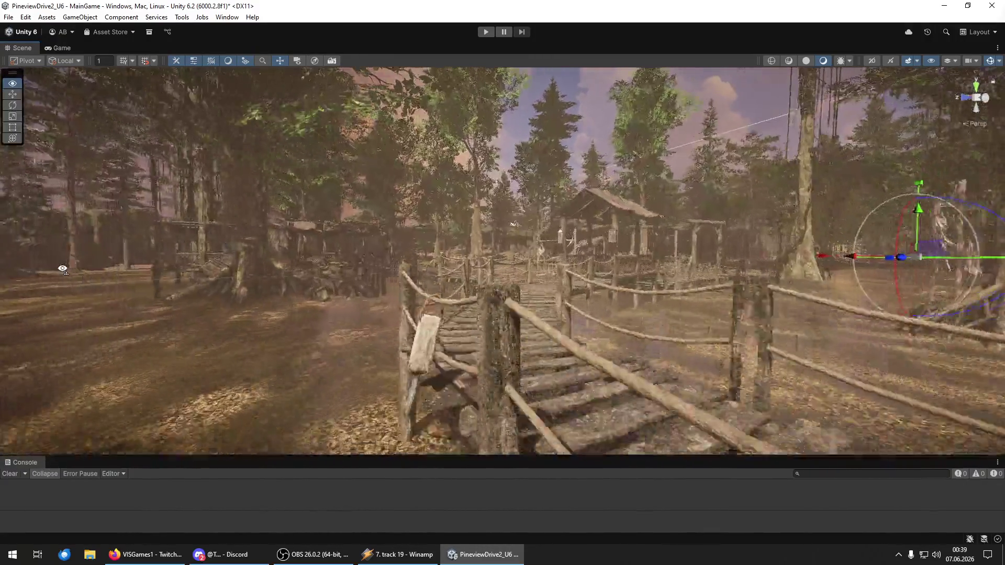
key("w")
key("w")
key("s")
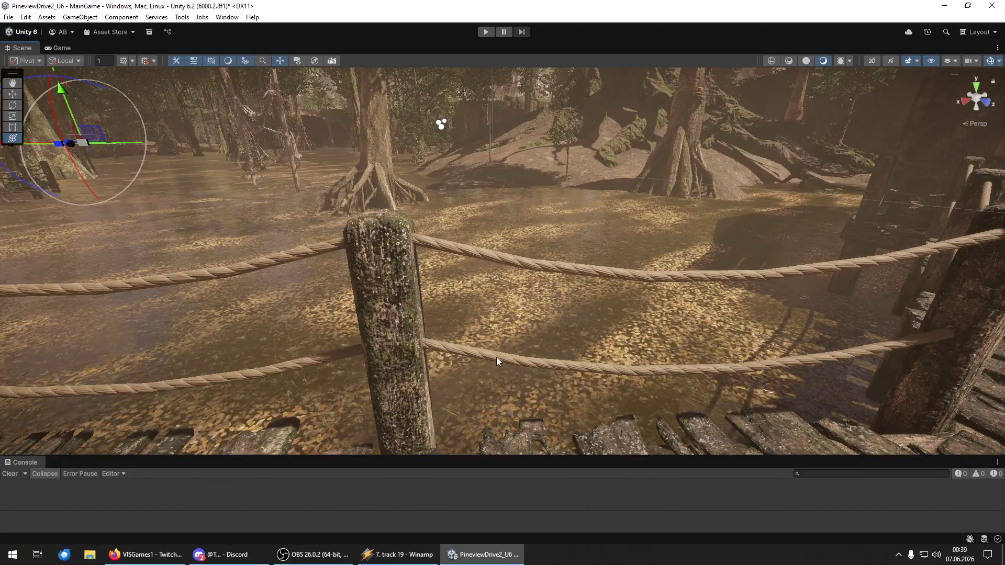
right_click(235, 332)
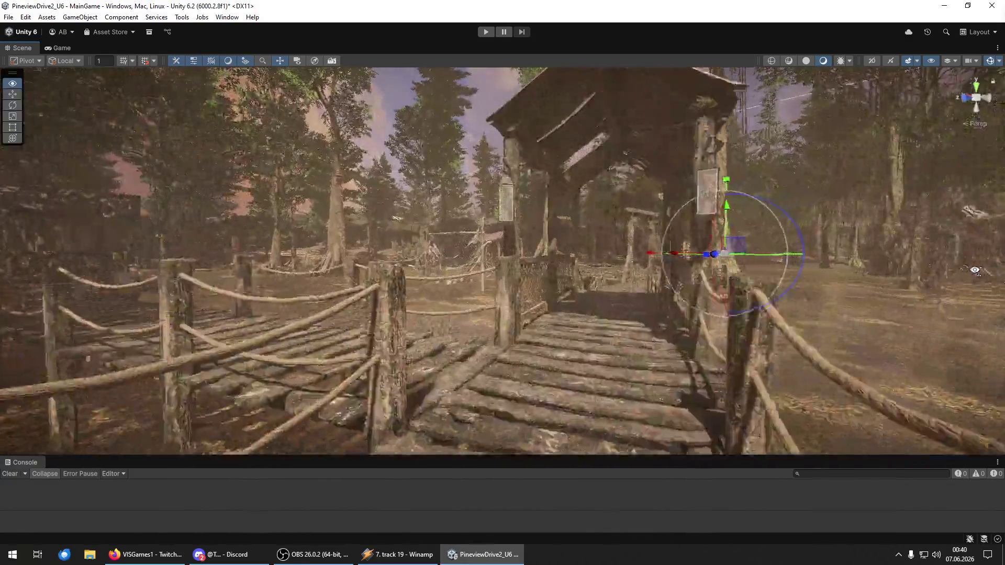
key("w")
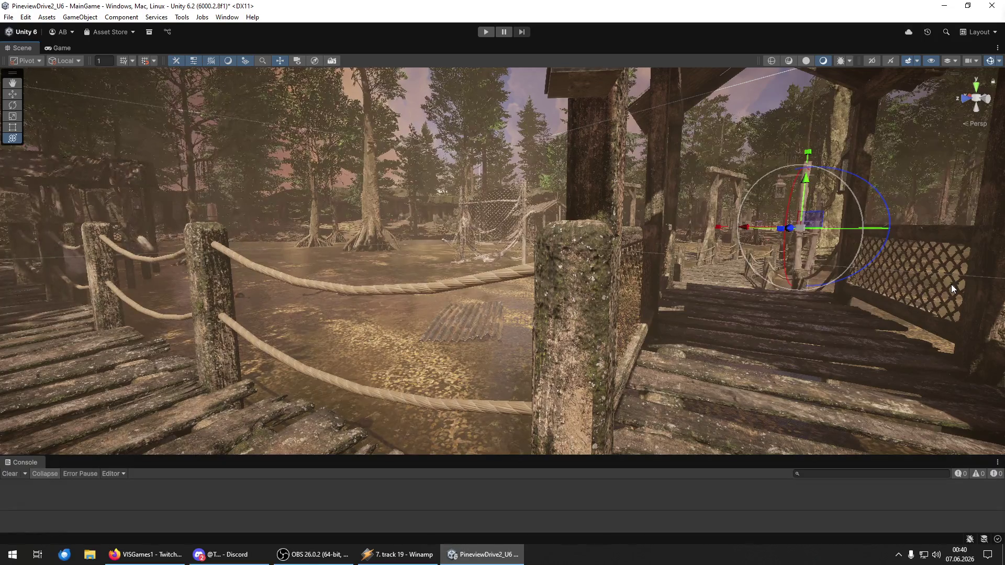
mouse_move(951, 284)
left_mouse_down()
mouse_move(974, 303)
mouse_move(475, 284)
mouse_move(555, 293)
left_mouse_up()
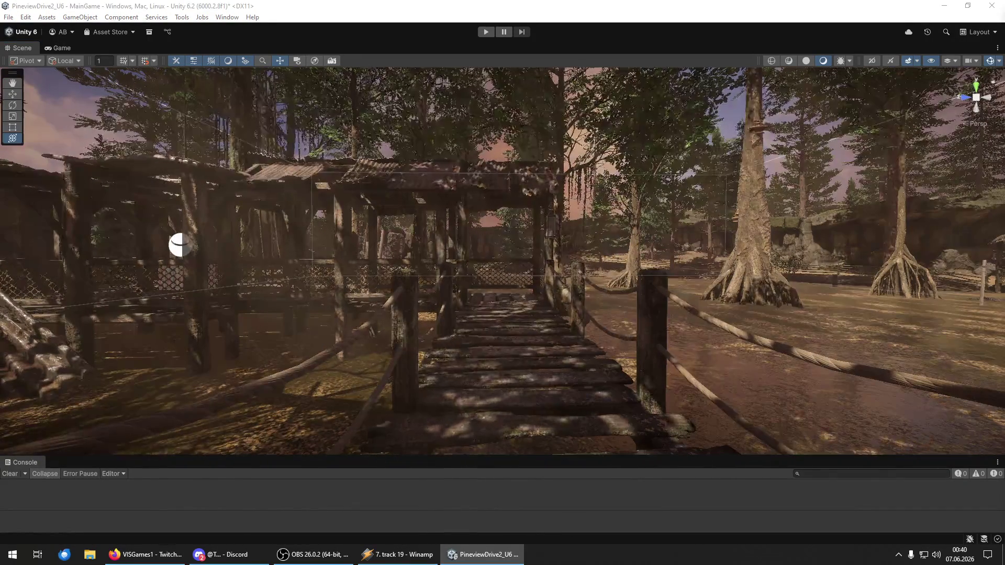
mouse_move(575, 397)
left_mouse_down()
mouse_move(169, 404)
mouse_move(110, 432)
left_mouse_up()
left_click_drag(109, 430, 125, 427)
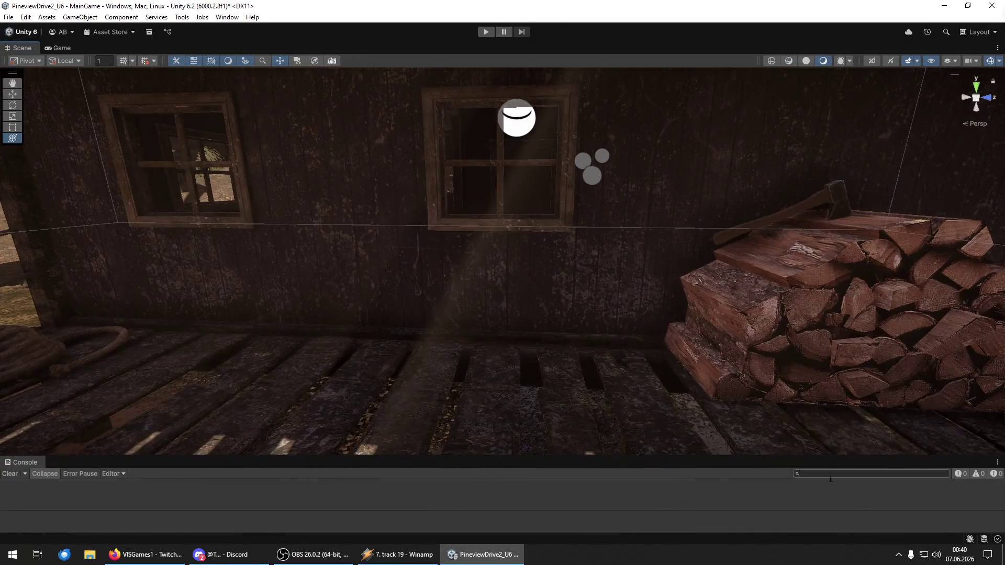
- Drop a second woodpile prefab beside the cabin stairs, move it into place, and select the nearby lumber object
mouse_move(568, 450)
left_mouse_down()
mouse_move(568, 368)
mouse_move(569, 383)
mouse_move(585, 370)
mouse_move(731, 369)
mouse_move(692, 345)
mouse_move(738, 342)
mouse_move(578, 366)
mouse_move(694, 329)
left_mouse_up()
key("w")
key("y")
left_click_drag(599, 287, 599, 287)
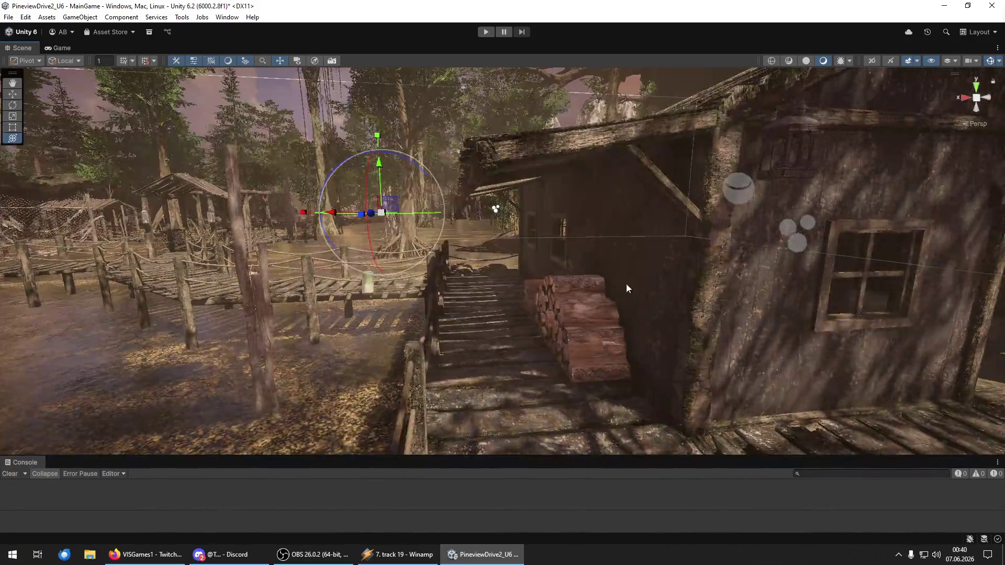
left_click(599, 287)
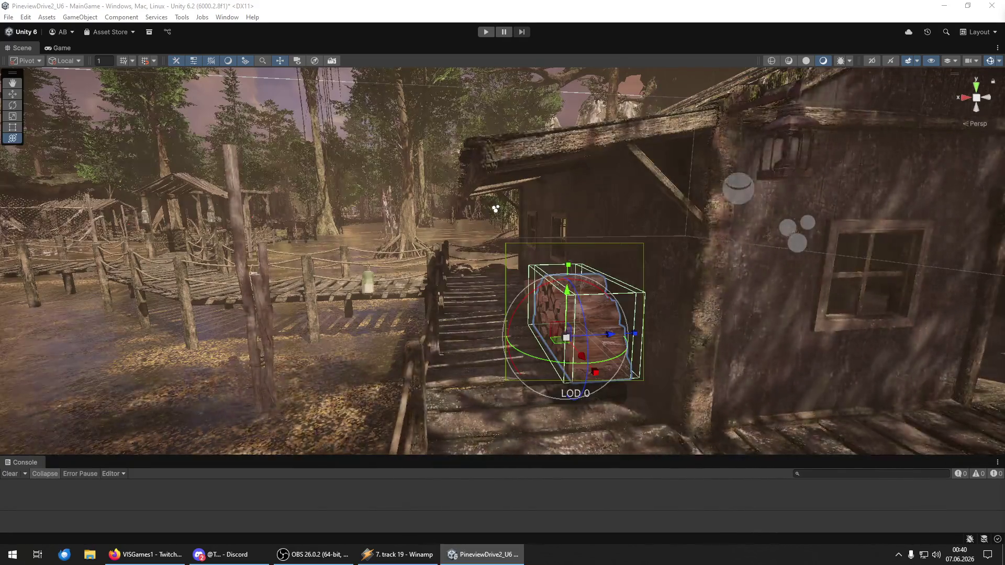
left_click(547, 301)
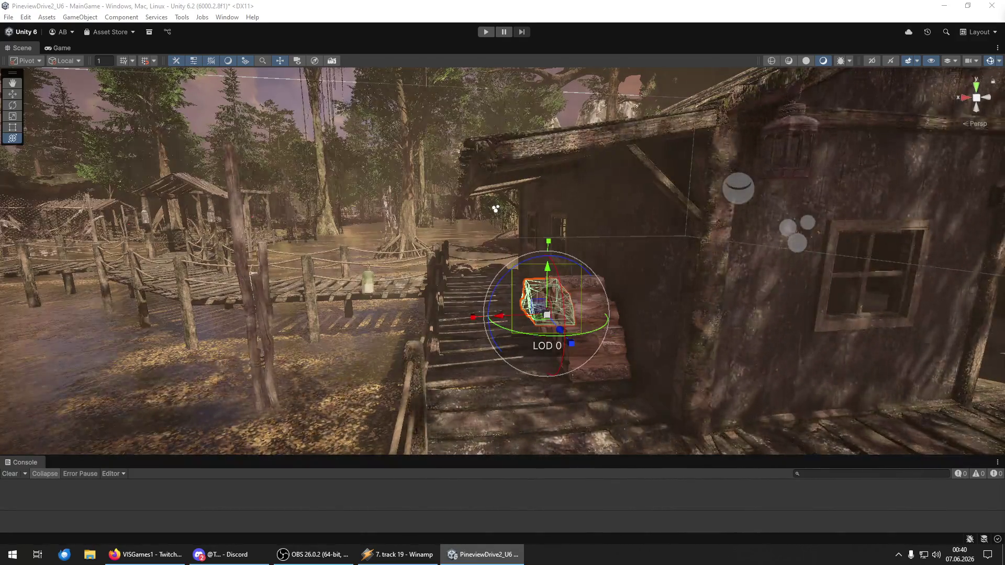
- Open the floating Hierarchy/Inspector window, expand lumber_0010, and review lumber_0003's Mesh Renderer settings
left_click_drag(495, 209, 547, 210)
left_click(702, 207)
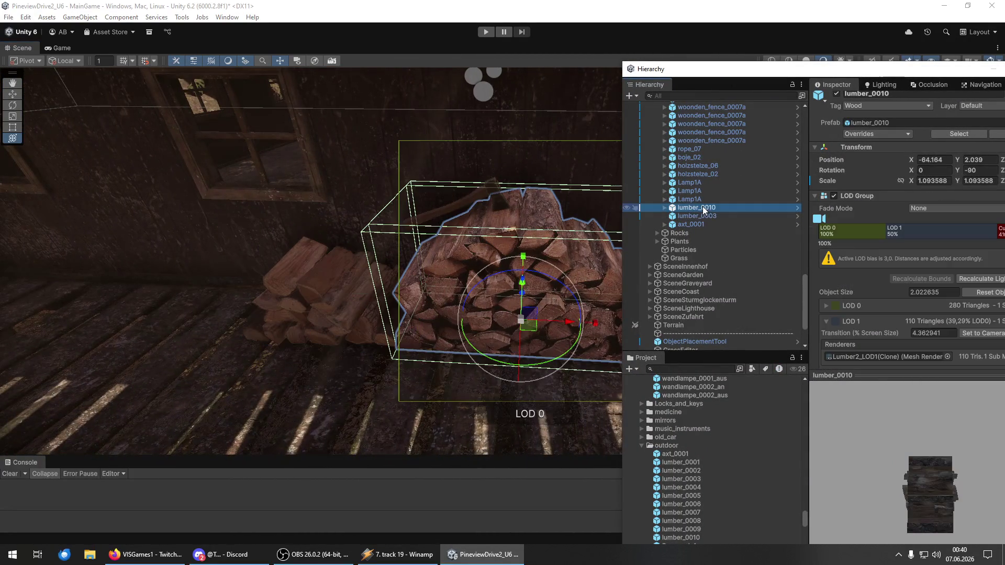
left_click_drag(848, 75, 830, 41)
mouse_move(754, 40)
left_mouse_down()
mouse_move(681, 37)
mouse_move(720, 36)
left_mouse_up()
left_click(613, 168)
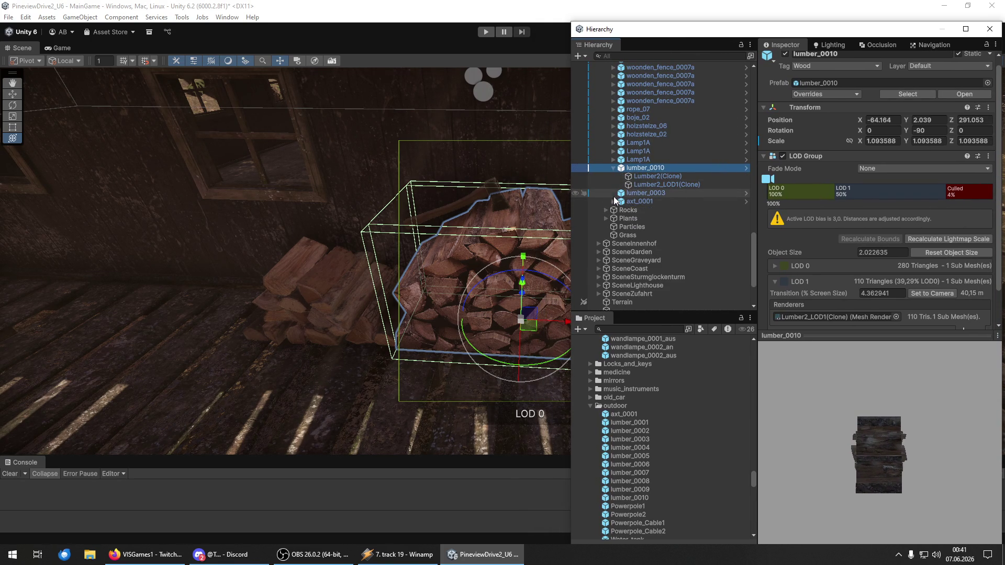
left_click(656, 193)
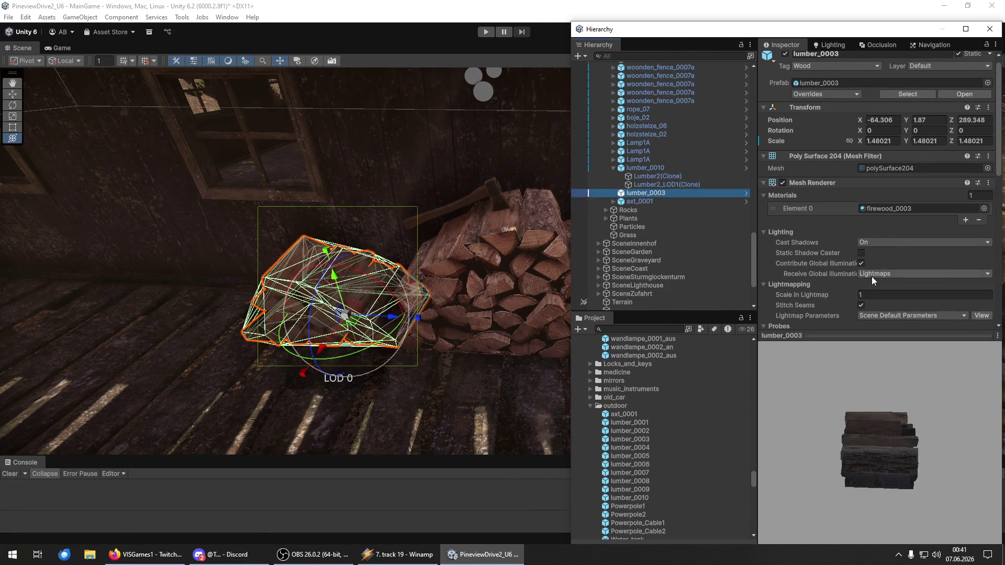
scroll(871, 275, "down", 10)
scroll(813, 259, "up", 6)
scroll(812, 259, "up", 3)
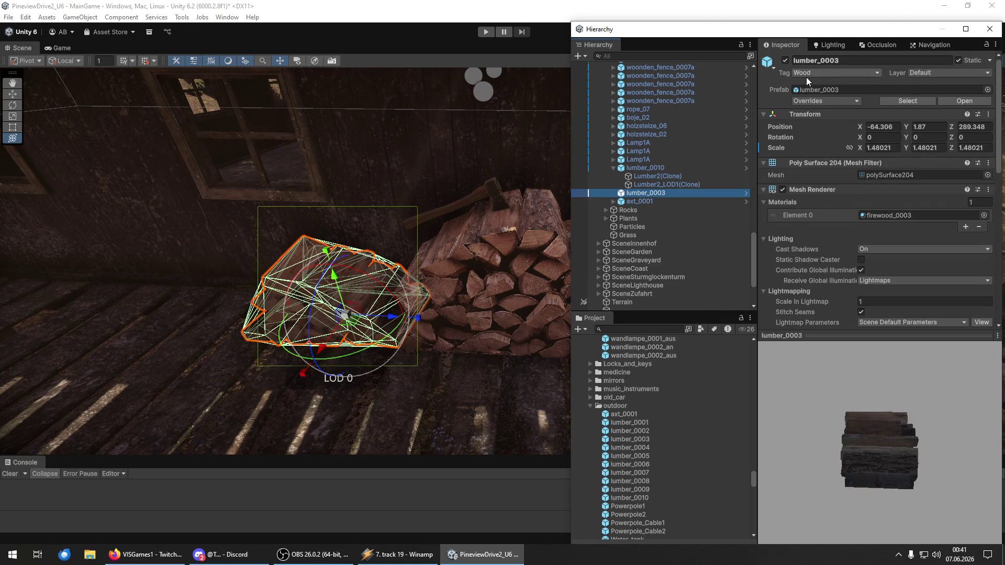
- Unpack the lumber_0010 prefab into a plain object
double_click(648, 170)
right_click(652, 169)
mouse_move(712, 217)
left_click(850, 272)
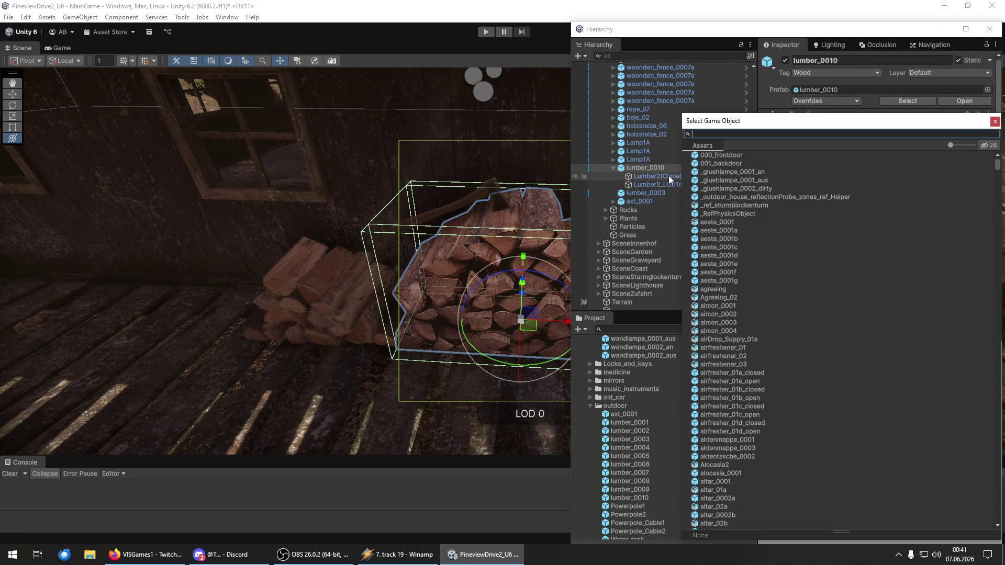
left_click(997, 125)
right_click(640, 173)
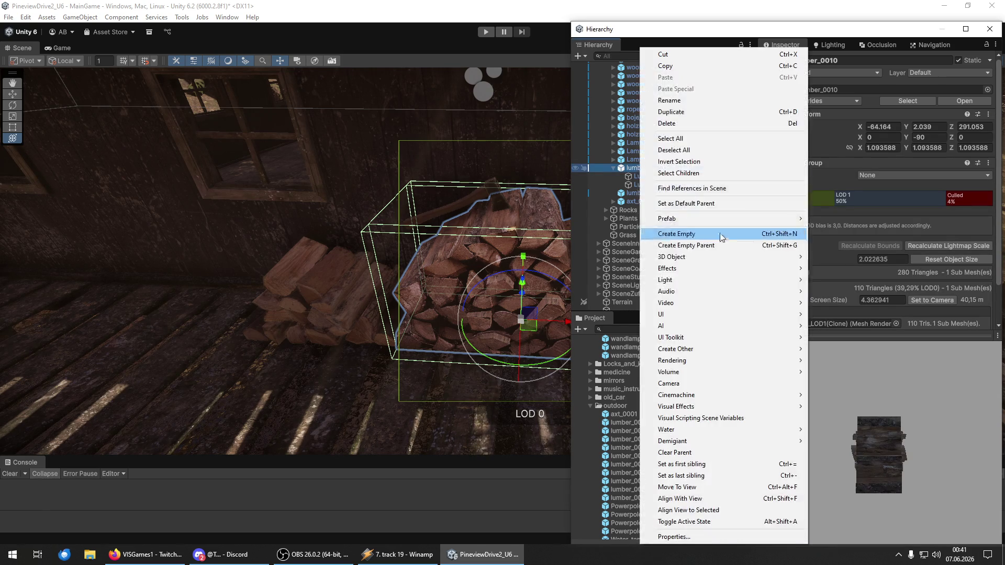
mouse_move(708, 219)
left_click(854, 299)
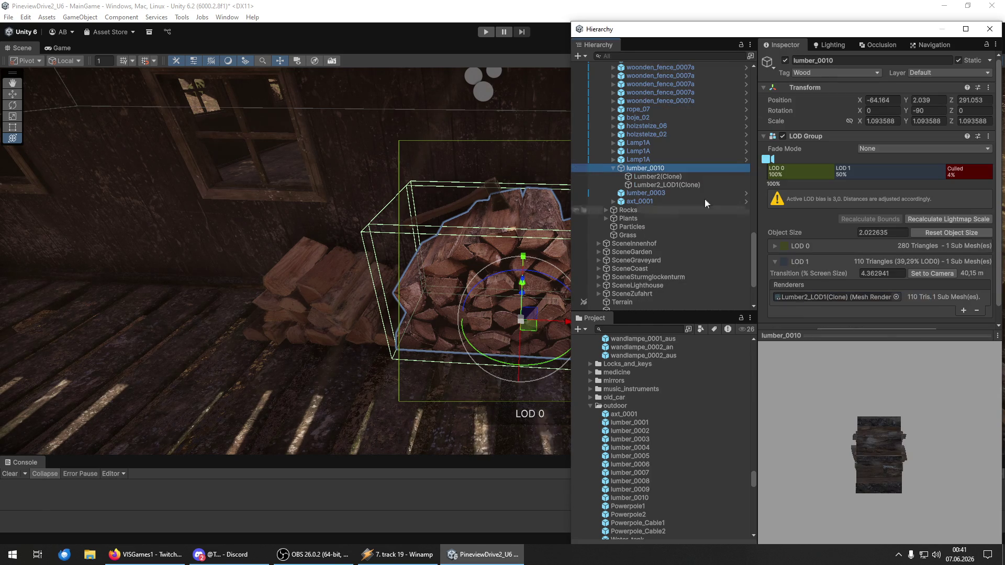
- Rename the Lumber2(Clone) child to lumber_0010 and parent Lumber2_LOD1(Clone) under it
left_click(661, 178)
left_click(662, 170)
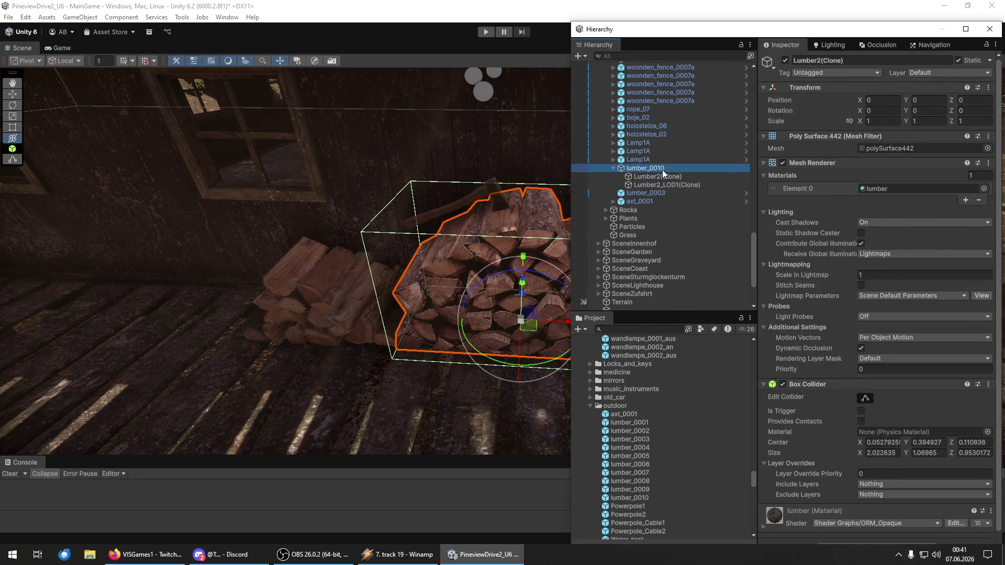
left_click(676, 177)
key("F2")
key("ctrl+v")
left_click(643, 187)
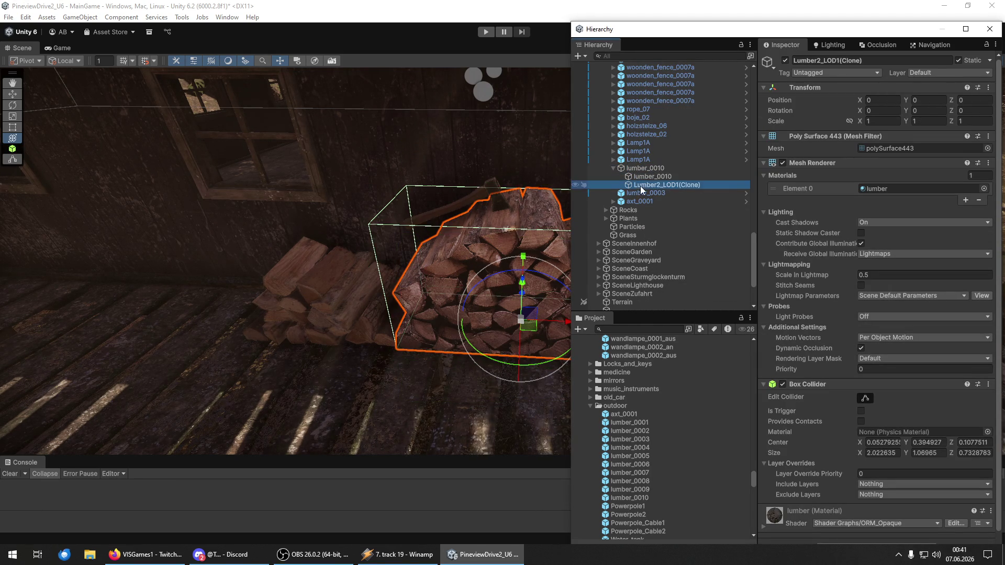
left_click_drag(648, 182, 652, 177)
- Copy the LOD Group onto the inner lumber_0010, move it to top level, and delete the old root
left_click(644, 168)
right_click(796, 137)
left_click(838, 216)
left_click(681, 177)
right_click(802, 162)
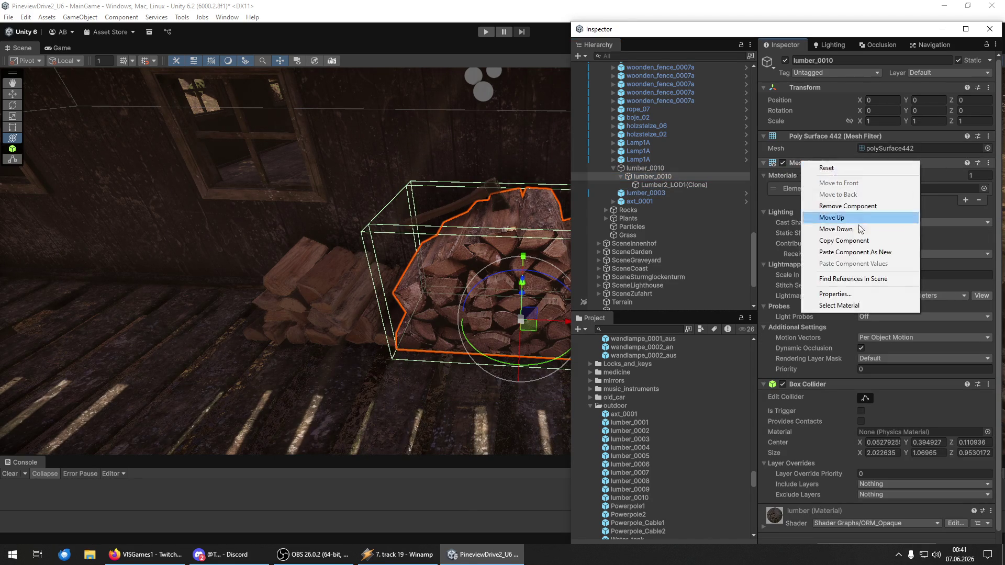
left_click(867, 252)
left_click_drag(659, 174, 654, 164)
left_click(653, 185)
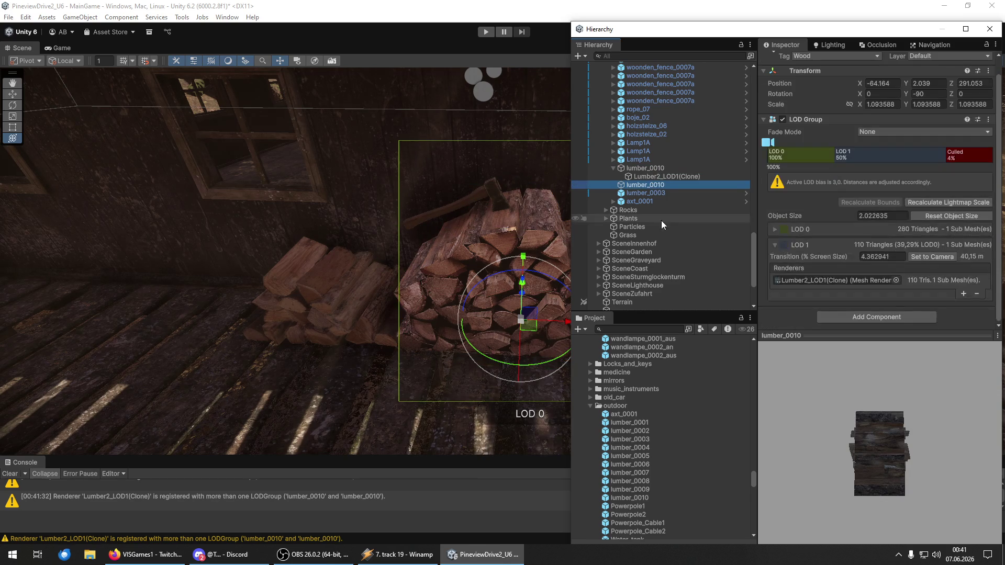
key("Delete")
- Tag lumber_0010 as Wood and check its Lumber2_LOD1(Clone) child
left_click(648, 169)
left_click(822, 74)
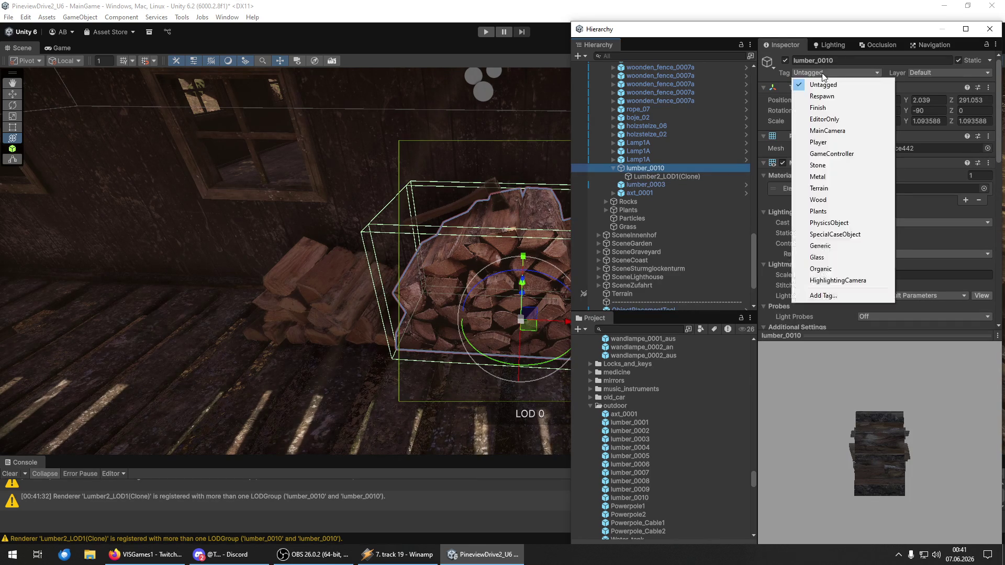
left_click(829, 198)
scroll(830, 201, "down", 10)
scroll(831, 209, "up", 10)
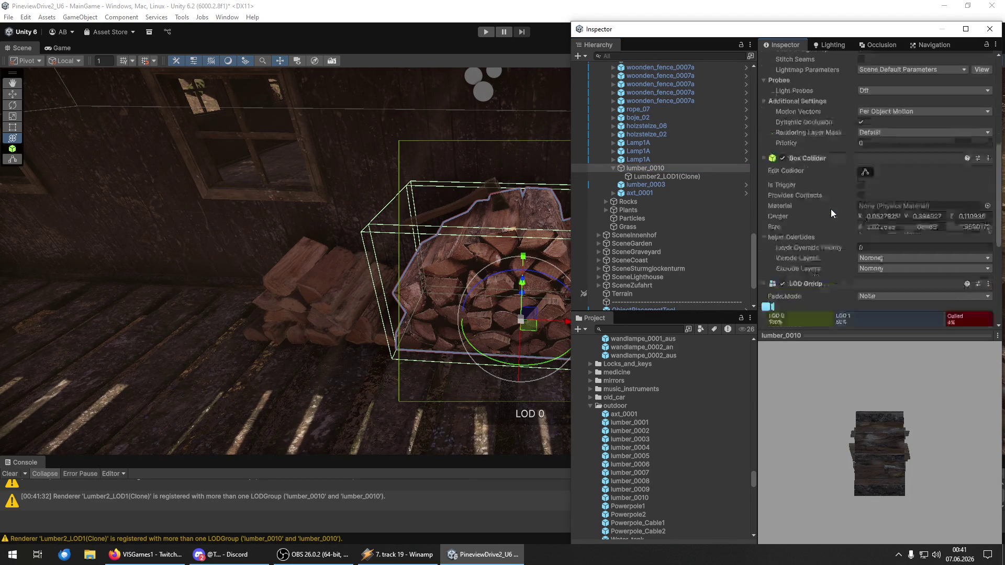
left_click(654, 177)
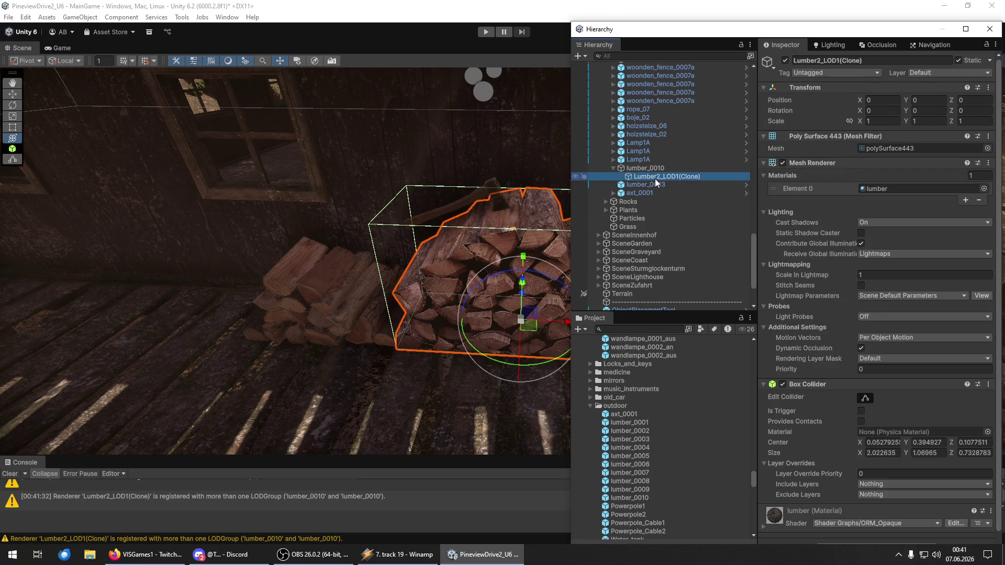
left_click(653, 171)
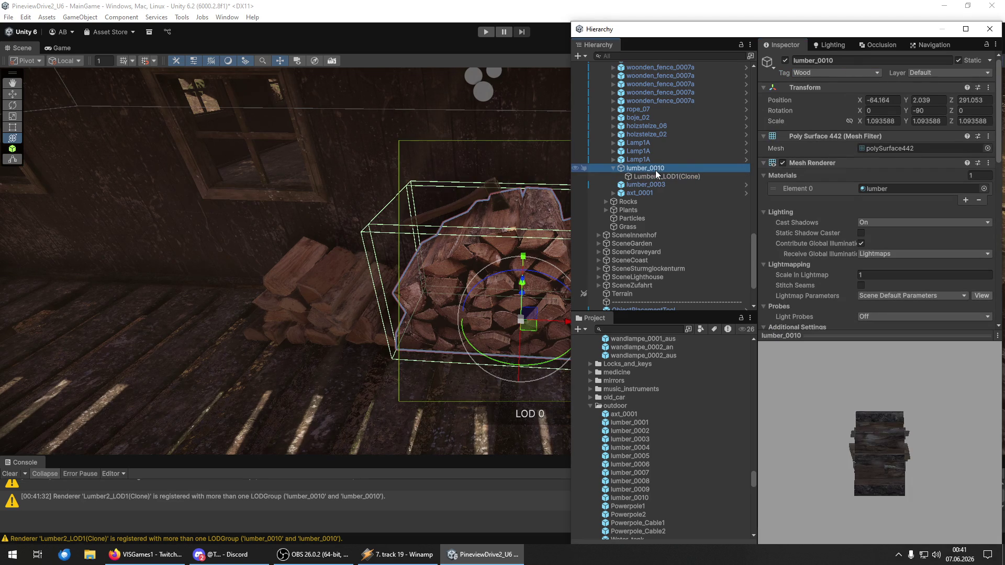
left_click(649, 177)
left_click(650, 168)
scroll(833, 310, "down", 10)
scroll(834, 307, "down", 3)
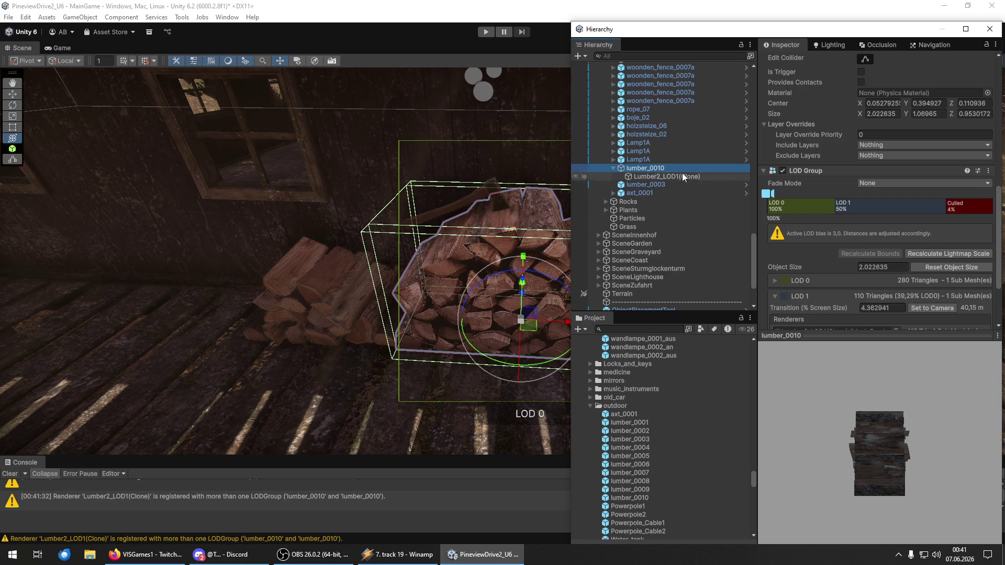
scroll(828, 237, "down", 3)
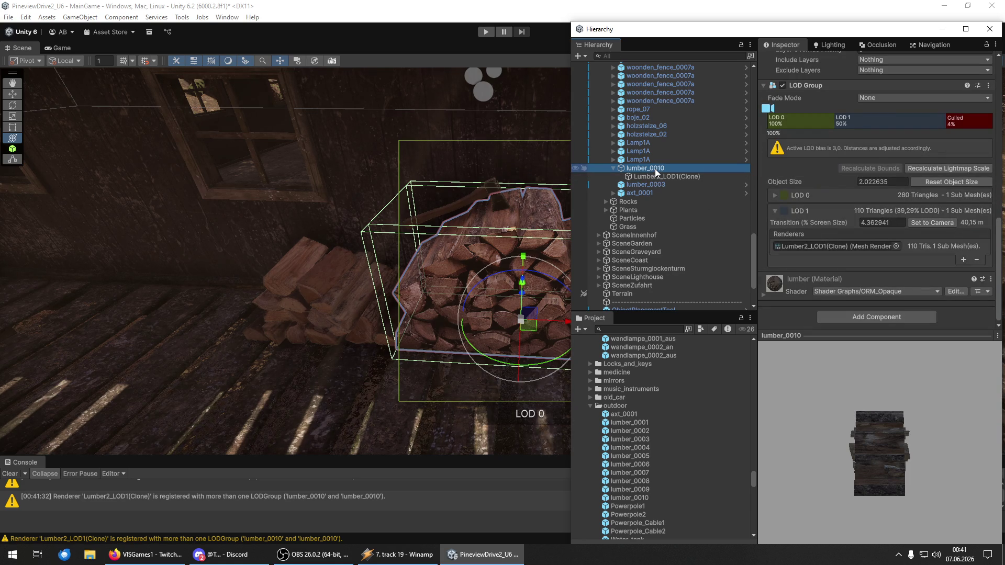
- Save lumber_0010 over its existing prefab with Replace Anyway, then select lumber_0003
mouse_move(657, 172)
left_mouse_down()
mouse_move(683, 461)
mouse_move(640, 497)
left_mouse_up()
left_click(525, 297)
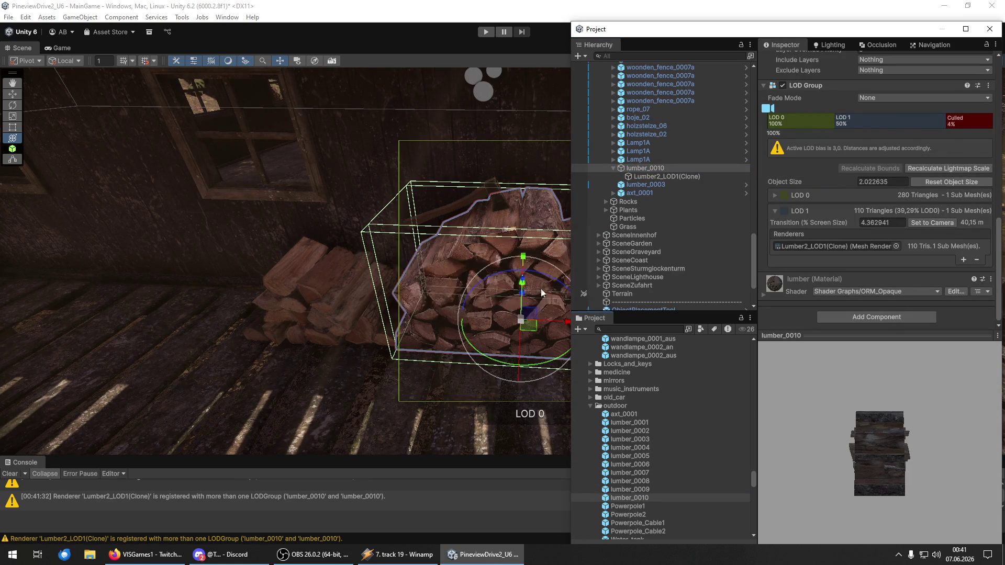
left_click(648, 168)
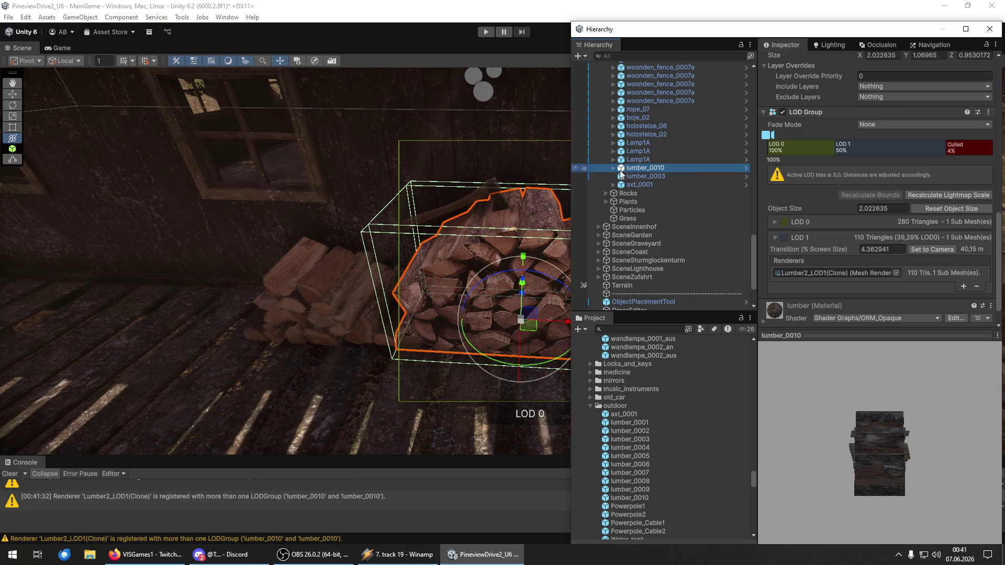
left_click(614, 168)
left_click(646, 176)
scroll(826, 144, "up", 3)
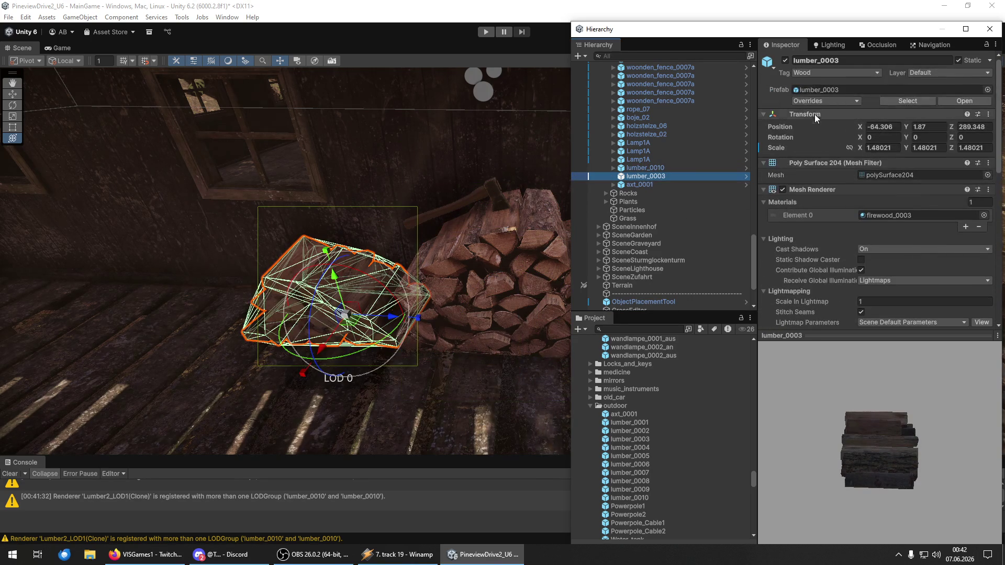
- Frame axt_0001, expand it, and unpack the prefab
double_click(642, 184)
left_click(613, 184)
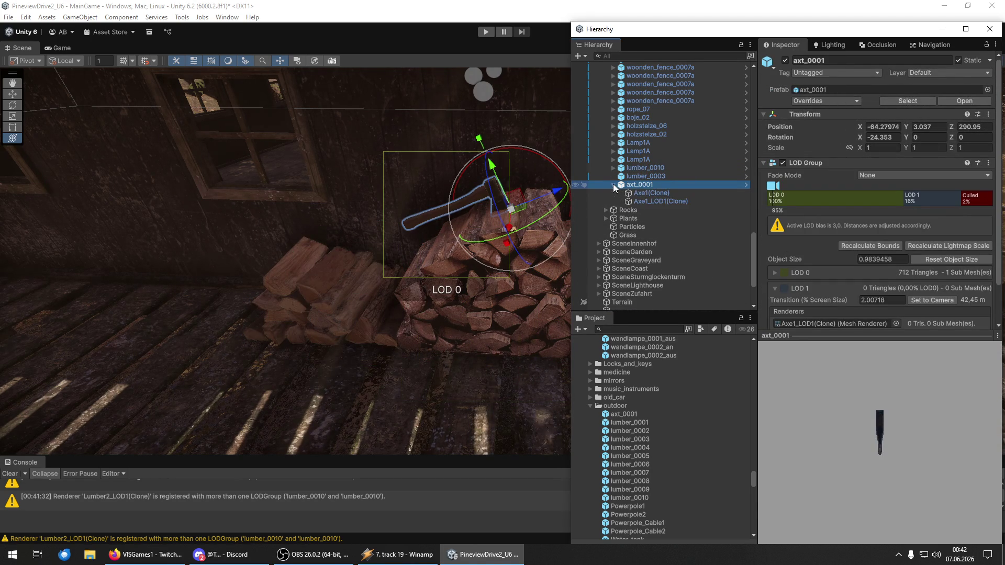
scroll(842, 287, "down", 2)
scroll(842, 287, "up", 2)
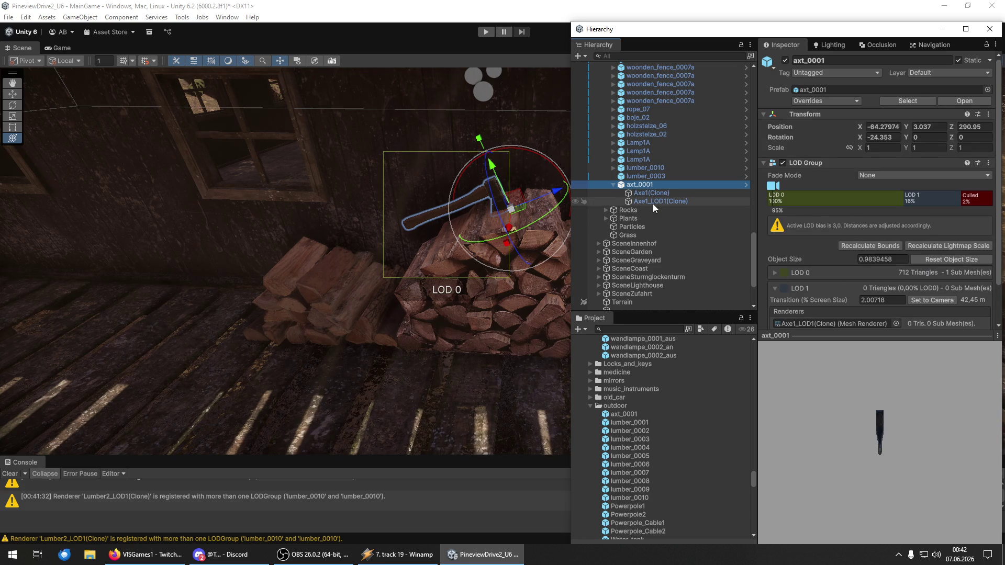
right_click(638, 187)
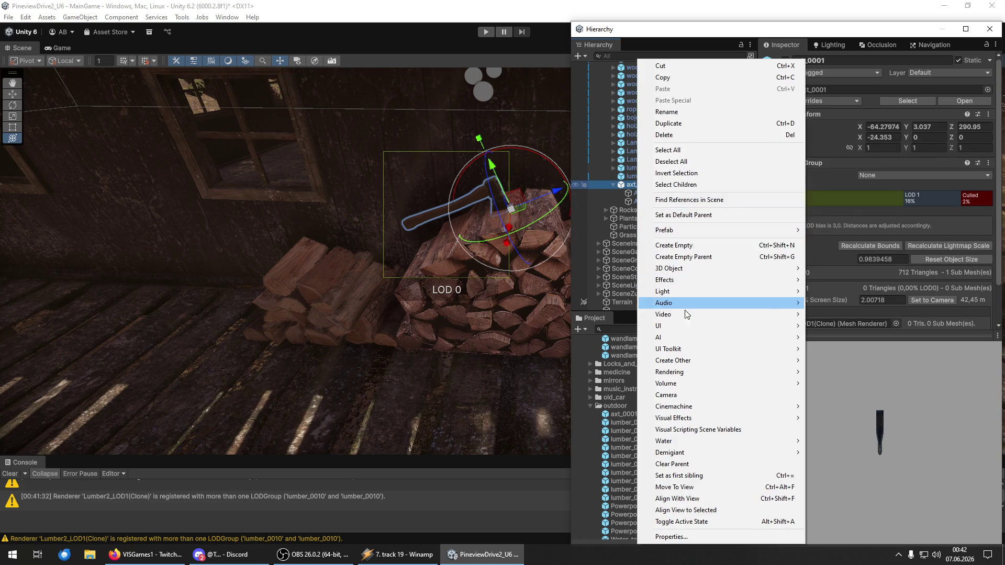
mouse_move(686, 231)
left_click(840, 311)
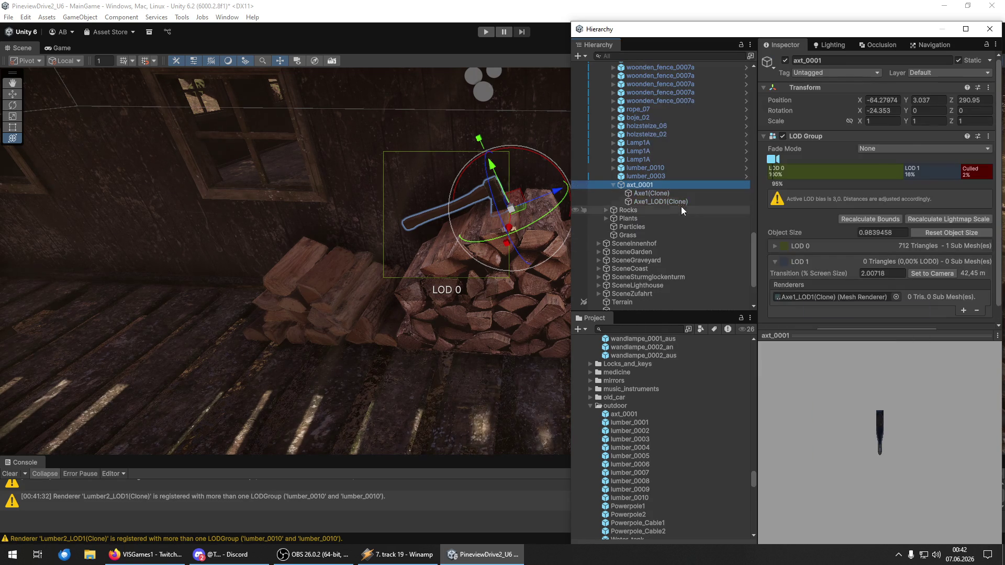
- Rename the Axe1(Clone) child to axt_0001 and parent Axe1_LOD1(Clone) under it
left_click(633, 189)
left_click(644, 184)
left_click(649, 193)
left_click(694, 182)
left_click_drag(661, 201, 655, 194)
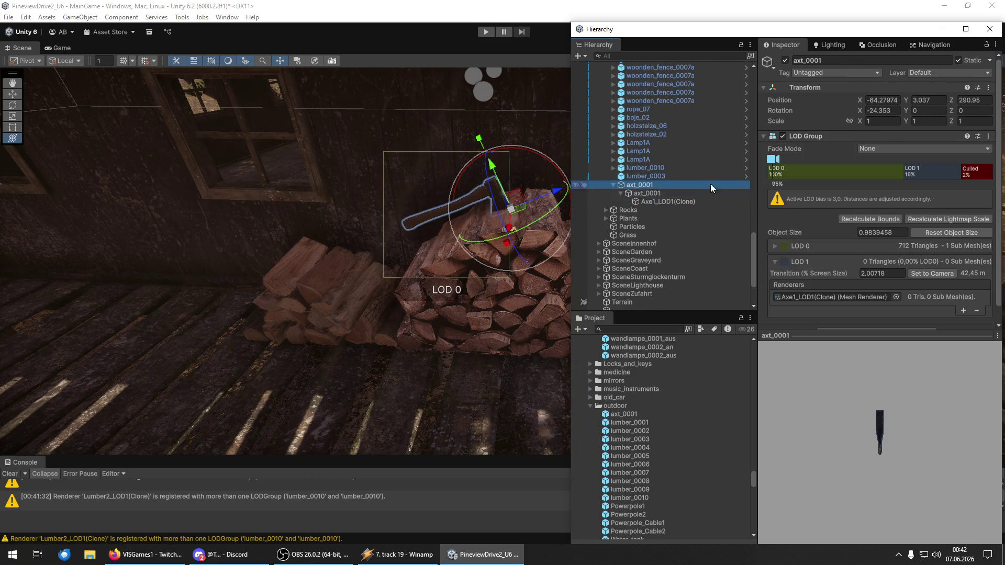
- Copy the LOD Group onto the inner axt_0001, move it to top level, and delete the empty parent
right_click(798, 137)
left_click(832, 217)
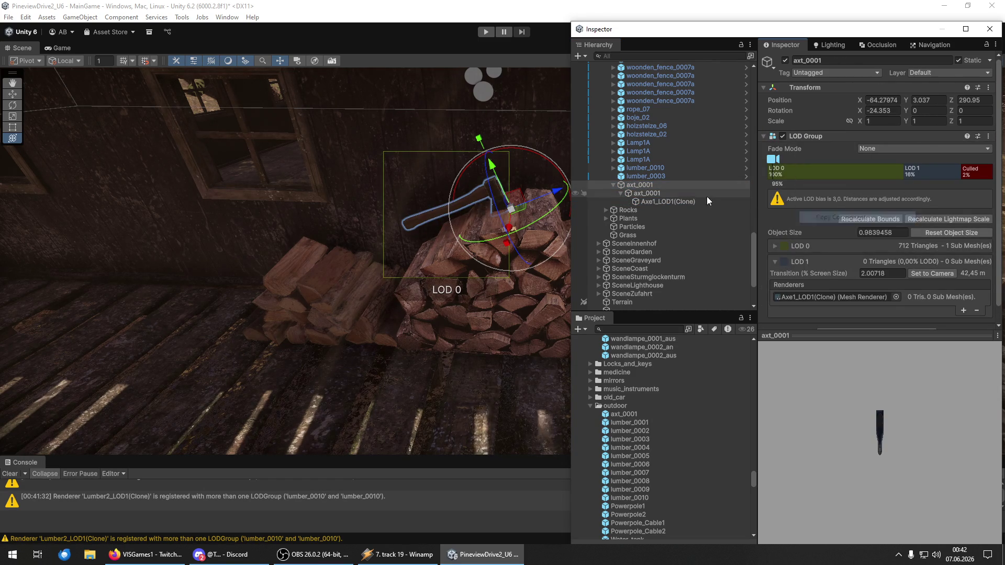
left_click(655, 194)
right_click(802, 164)
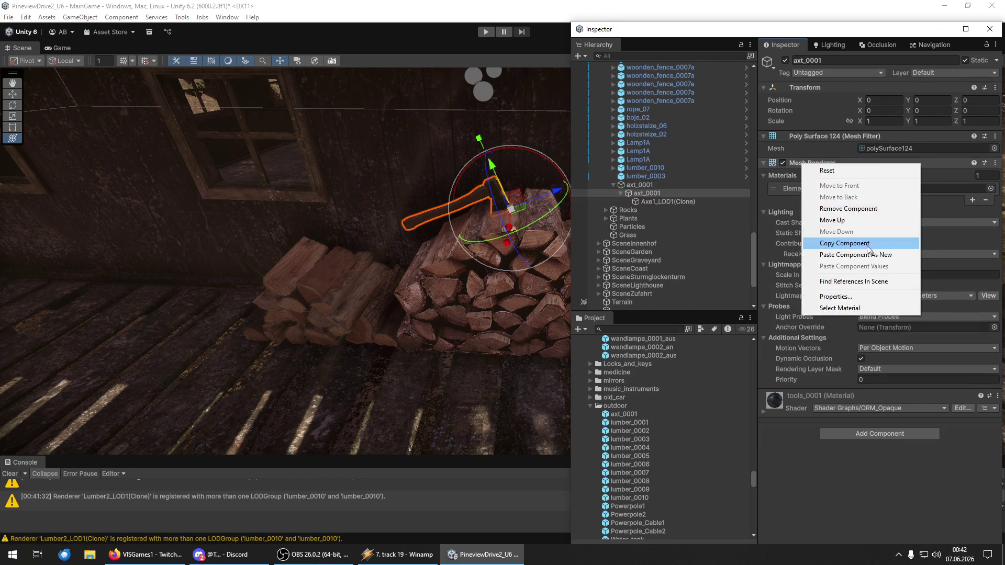
left_click(838, 255)
left_click(628, 192)
left_click_drag(647, 180, 647, 181)
left_click(648, 196)
key("Delete")
- Set the axt_0001 tag to Wood
left_click(617, 185)
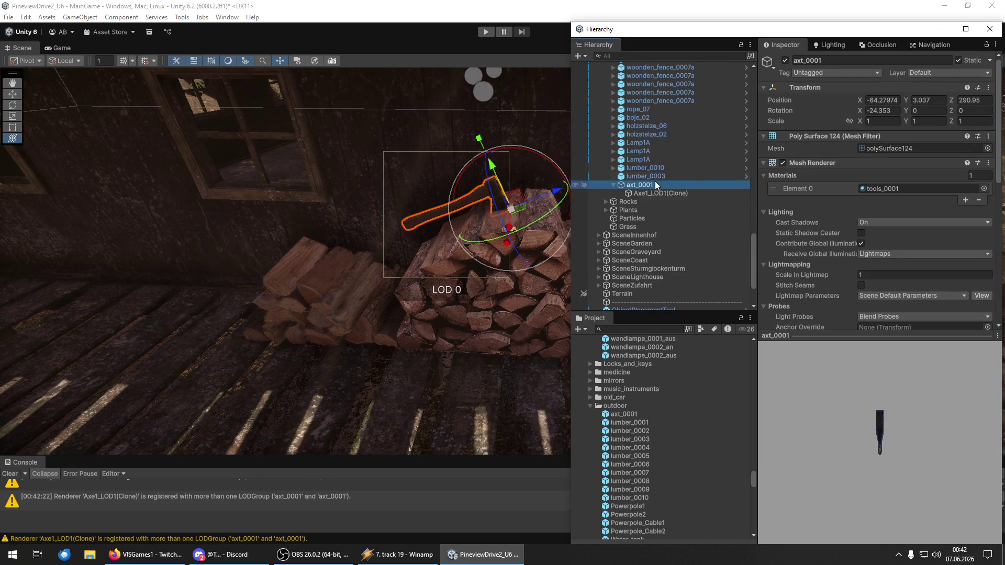
left_click(822, 73)
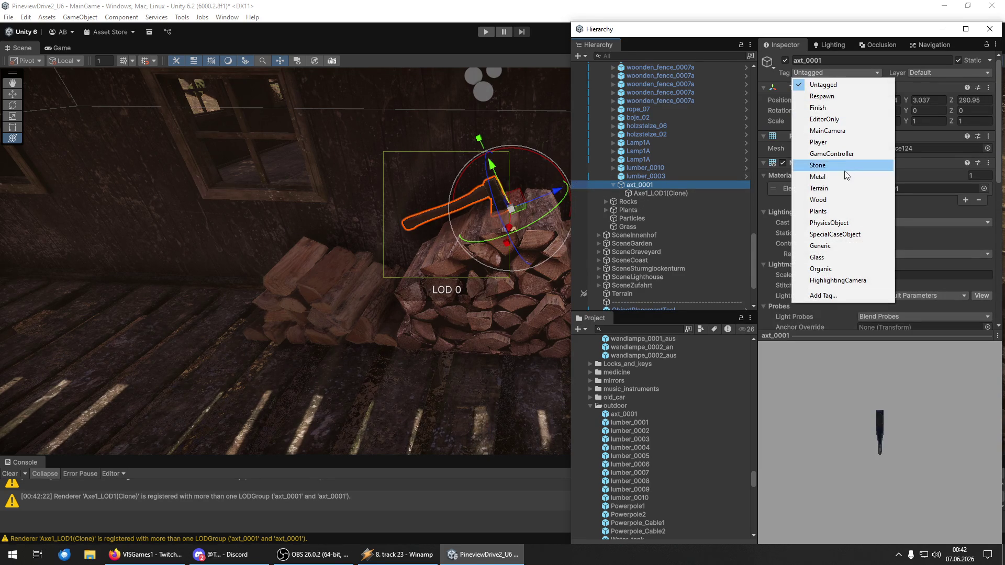
left_click(832, 199)
left_click(636, 185)
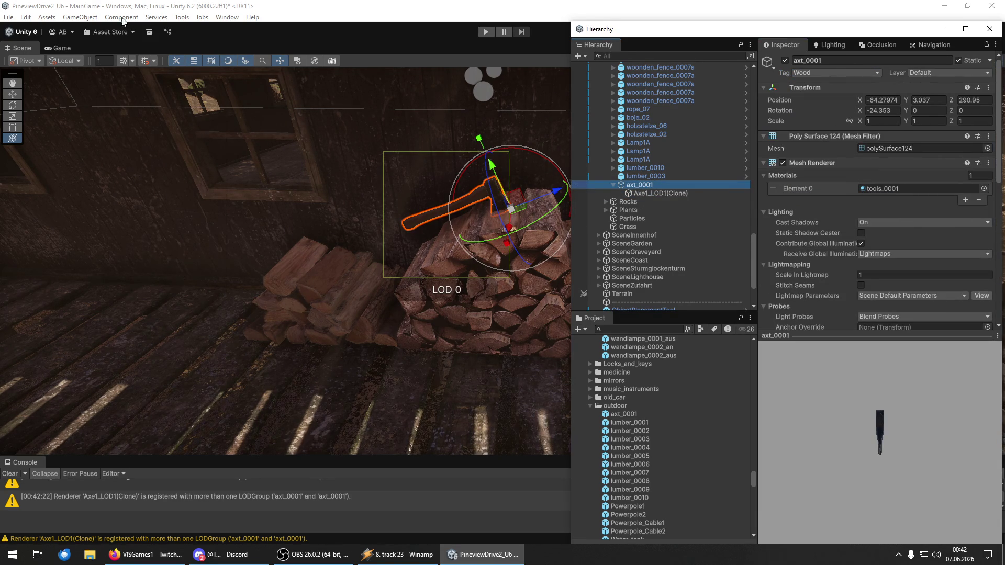
- Add a Box Collider to axt_0001 from Component > Physics, then select its Axe1_LOD1(Clone) child
left_click(122, 17)
mouse_move(199, 126)
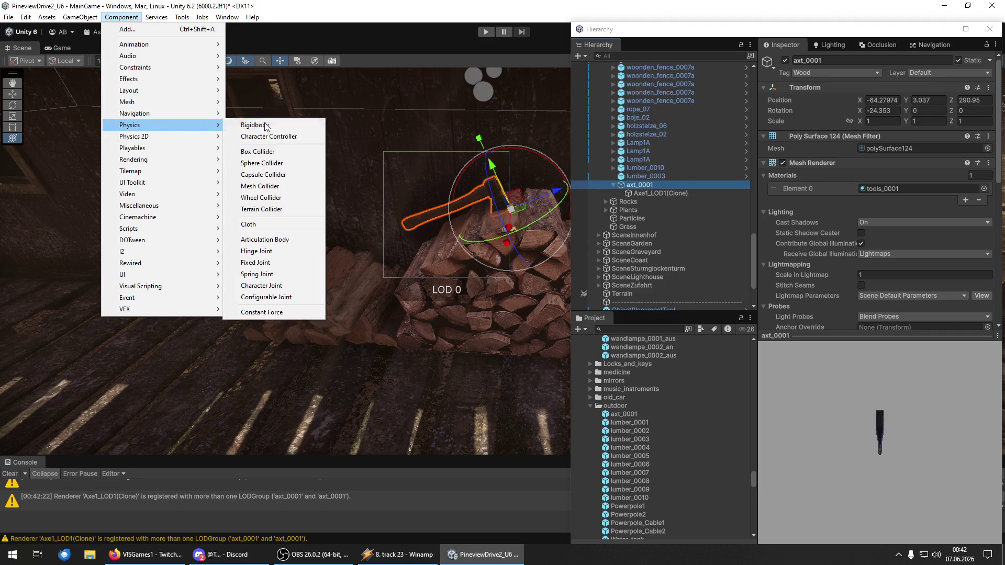
left_click(258, 151)
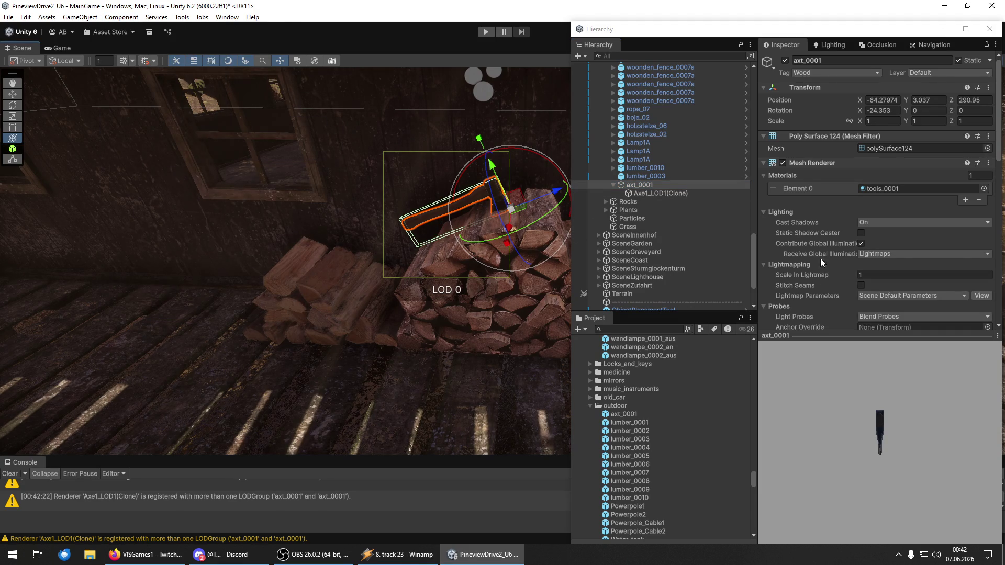
scroll(853, 284, "down", 10)
scroll(847, 268, "up", 10)
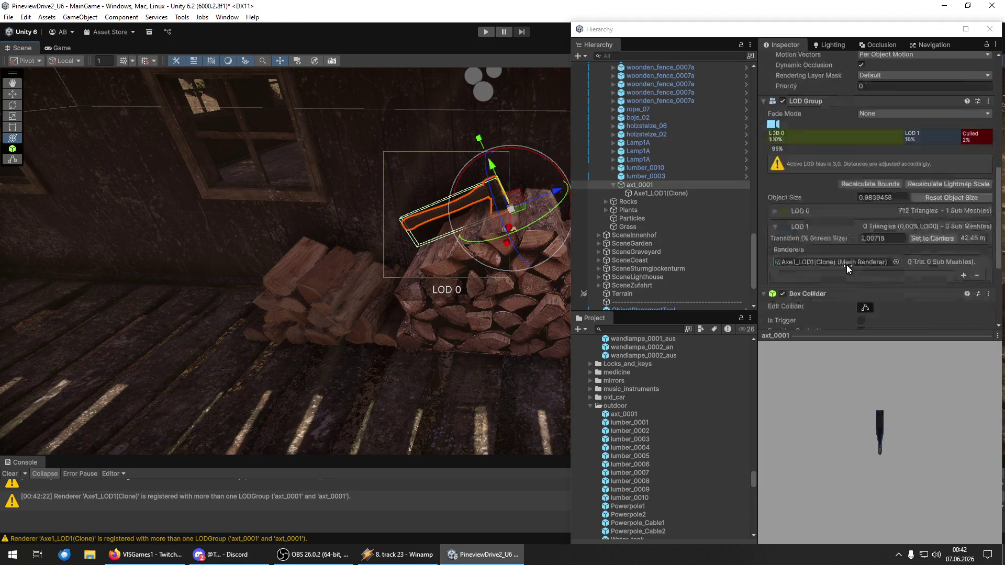
left_click(643, 193)
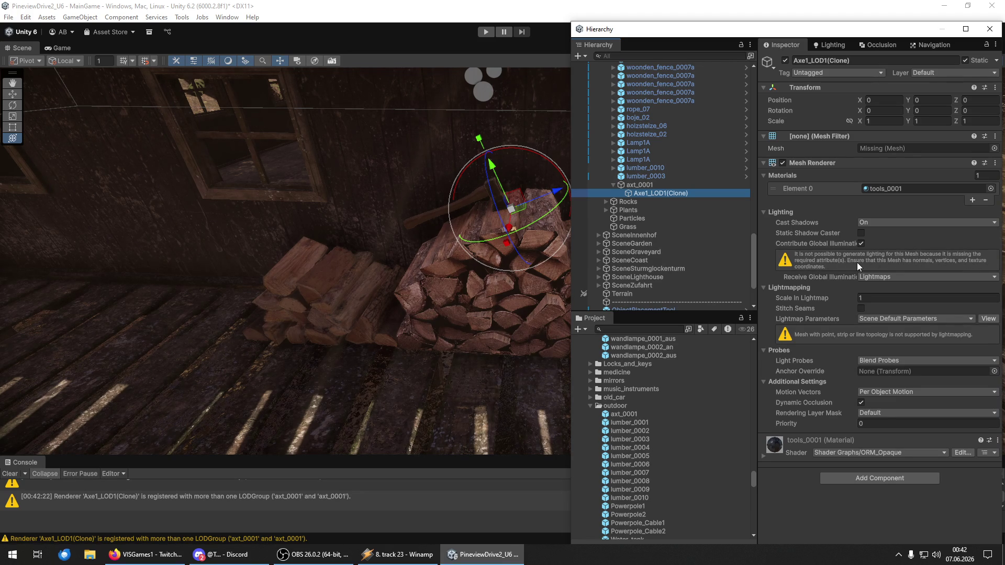
- Locate and inspect the polySurface124 mesh inside the tools_0001_axt model in the Project window
left_click(643, 186)
left_click(891, 147)
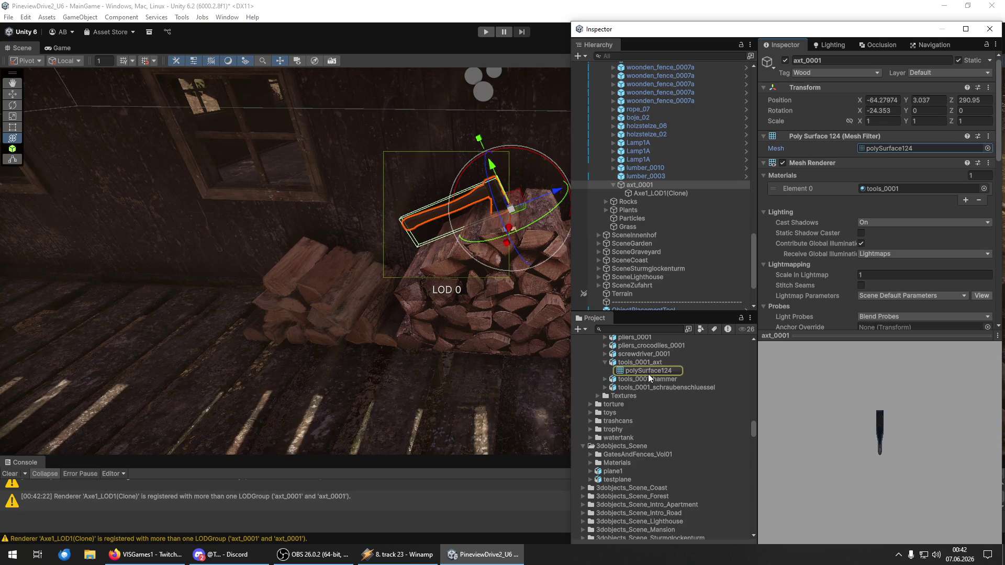
left_click(607, 362)
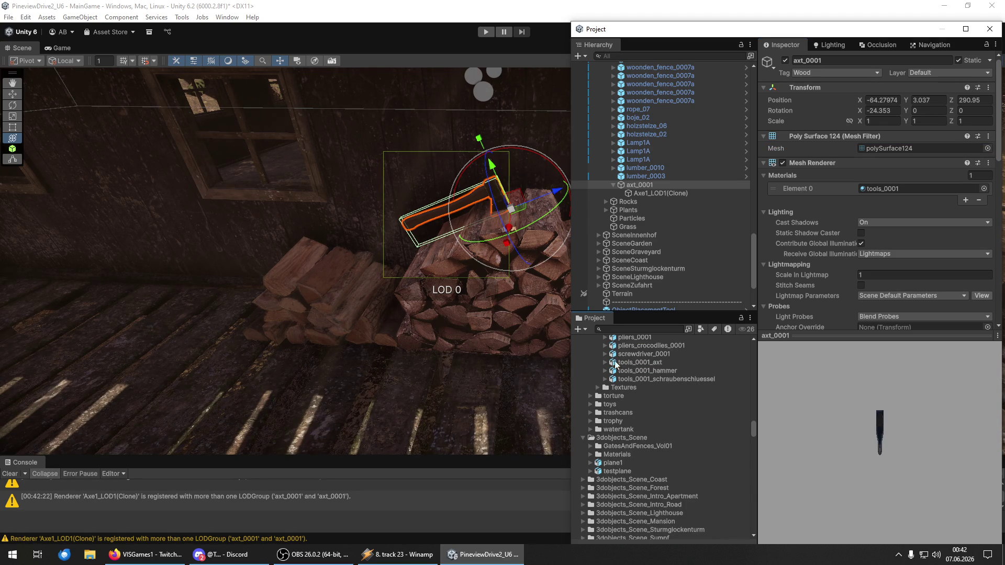
left_click(626, 362)
left_click(670, 369)
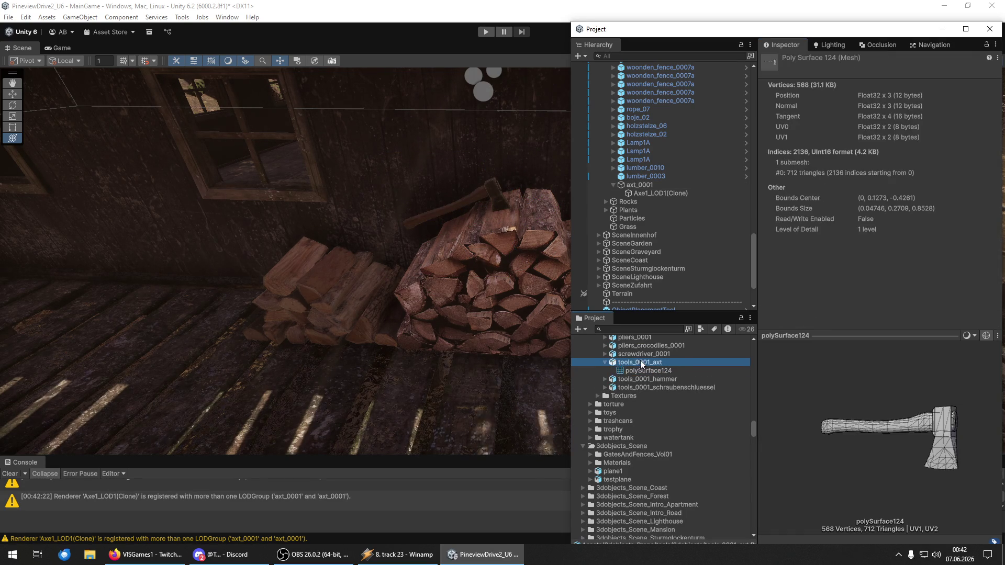
left_click(610, 365)
left_click(604, 362)
- Delete the Axe1_LOD1(Clone) child from axt_0001
left_click(646, 189)
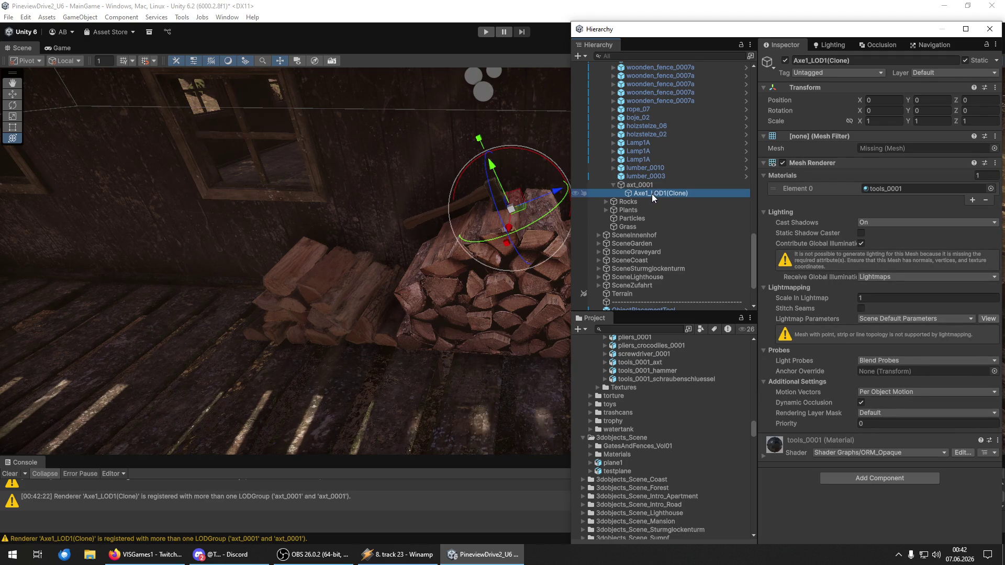
left_click(648, 186)
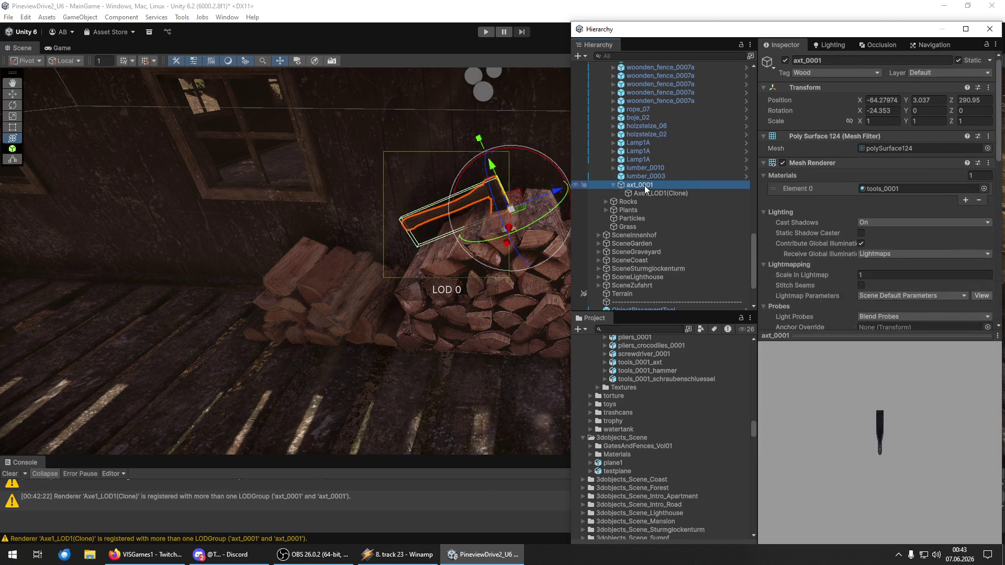
key("Delete")
left_click(645, 187)
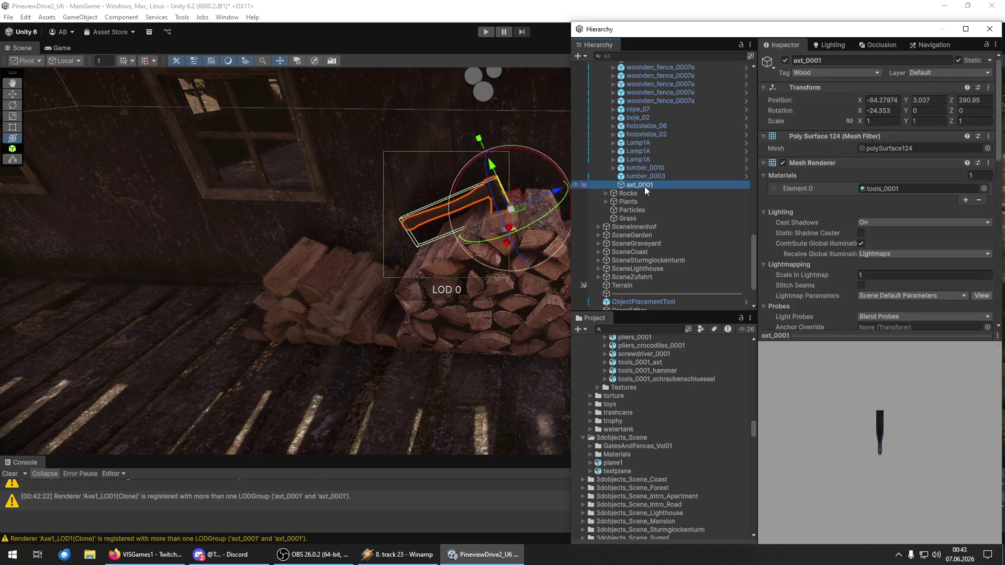
- Delete the empty LOD 1 from axt_0001's LOD Group and shrink the culled range to about 5%
scroll(862, 195, "down", 10)
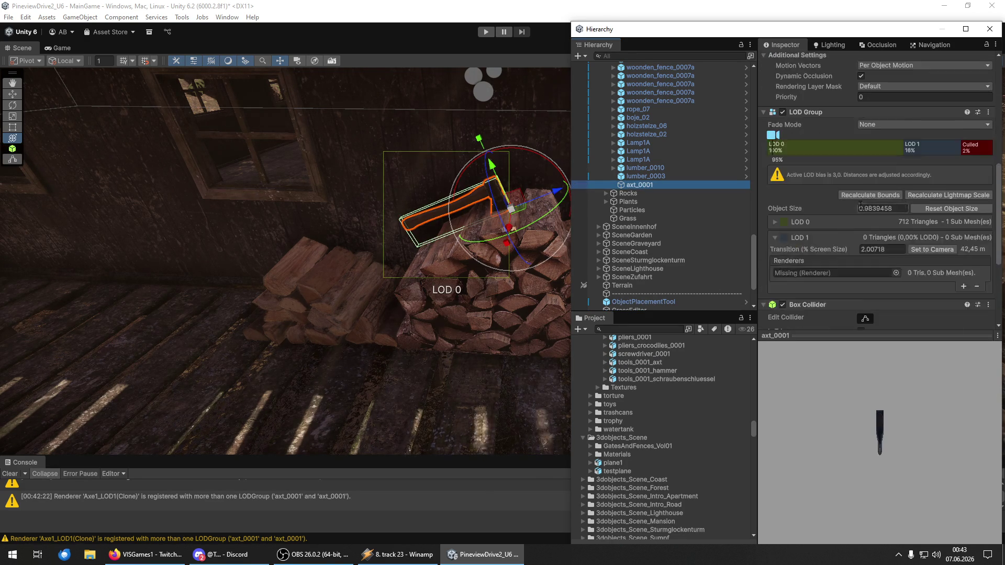
right_click(923, 119)
left_click(969, 140)
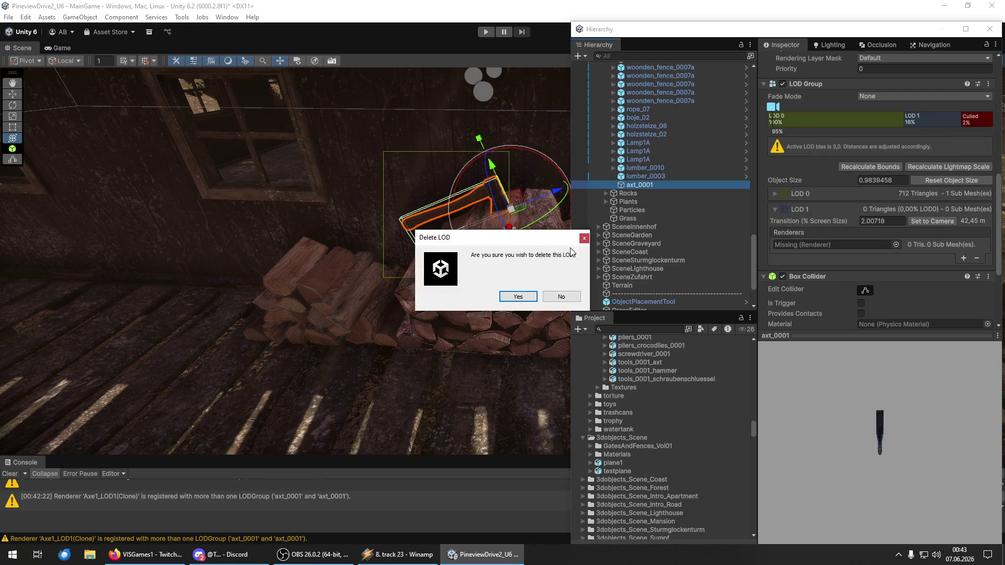
left_click(518, 297)
left_click_drag(901, 125, 948, 127)
scroll(835, 256, "down", 10)
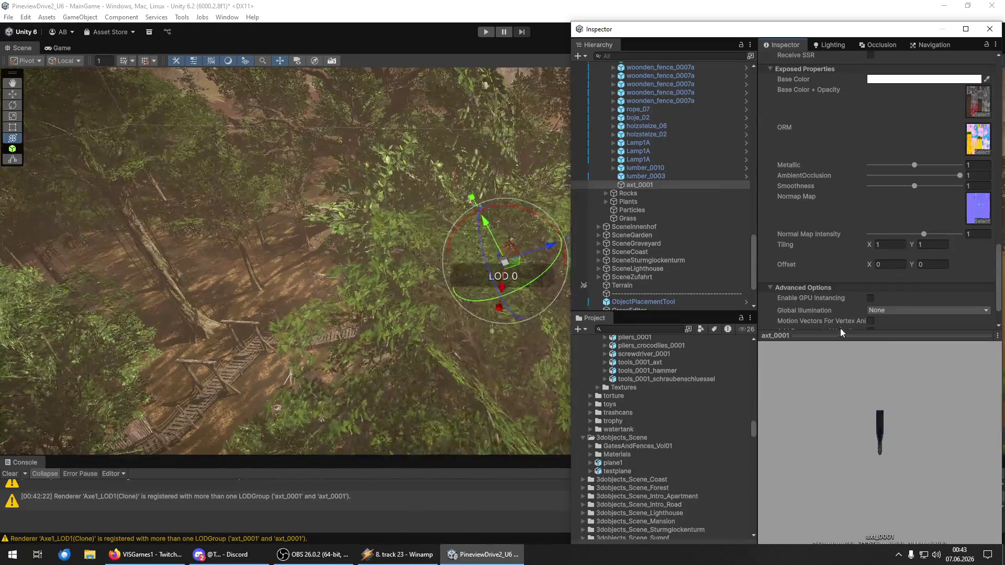
- Save axt_0001 as a prefab in the outdoor folder, replacing the existing prefab, then reposition the Hierarchy
scroll(841, 200, "up", 10)
scroll(840, 200, "up", 5)
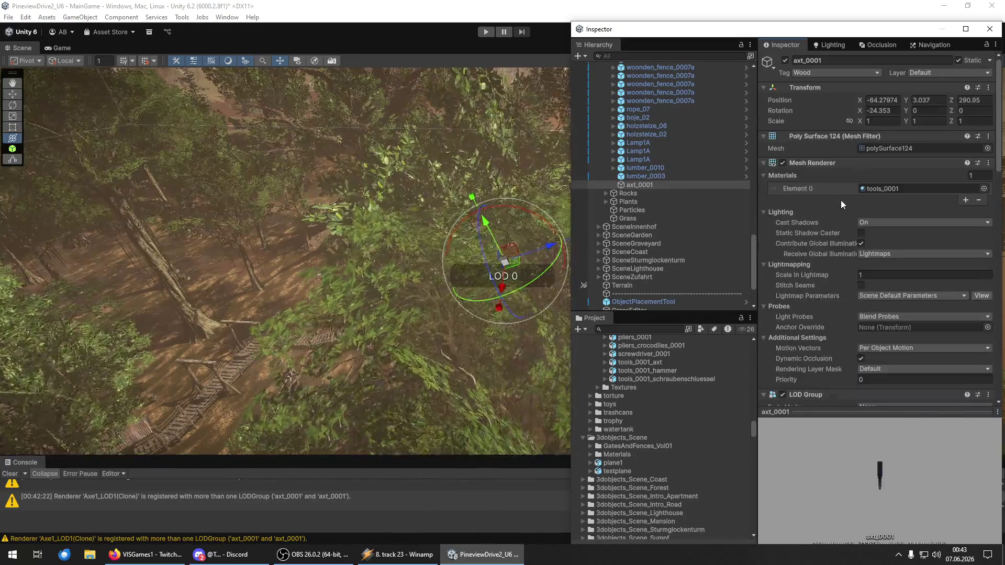
scroll(640, 409, "down", 10)
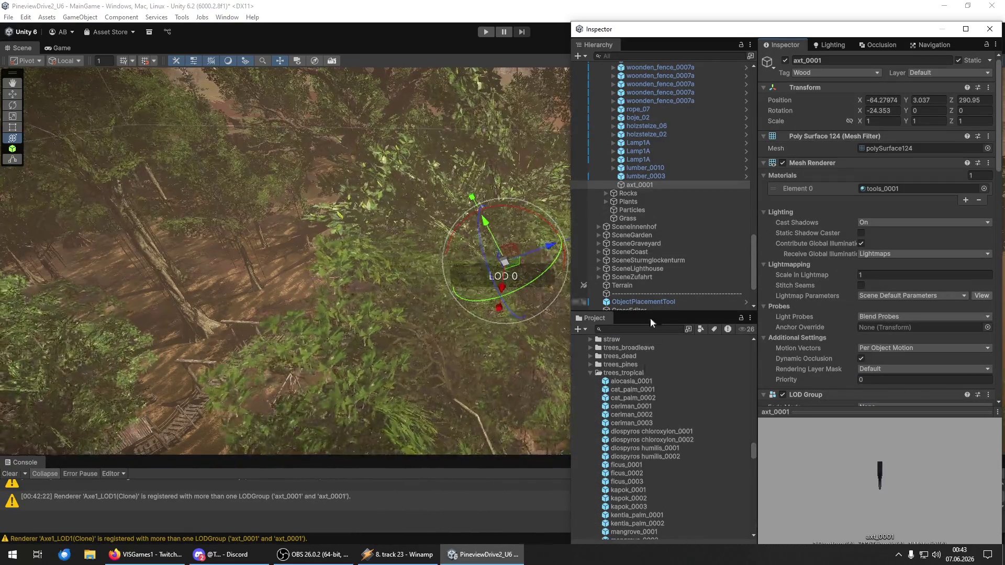
scroll(640, 398, "down", 10)
scroll(639, 400, "down", 10)
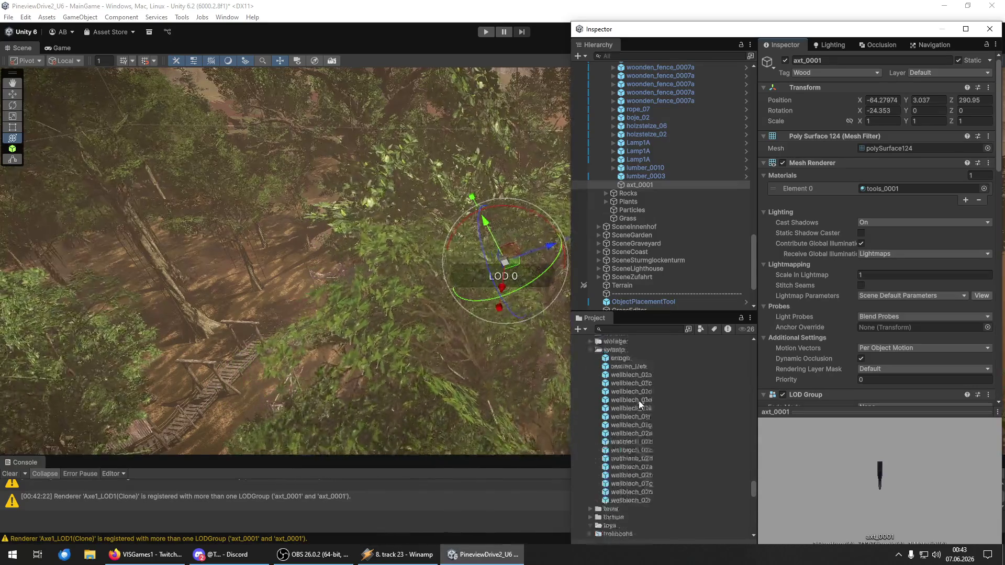
scroll(639, 401, "down", 10)
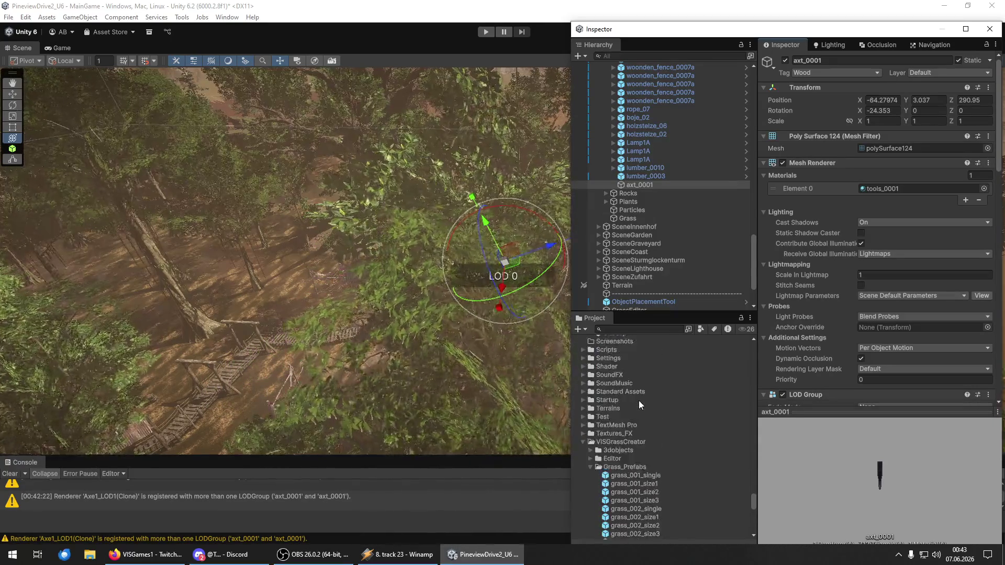
scroll(639, 401, "down", 6)
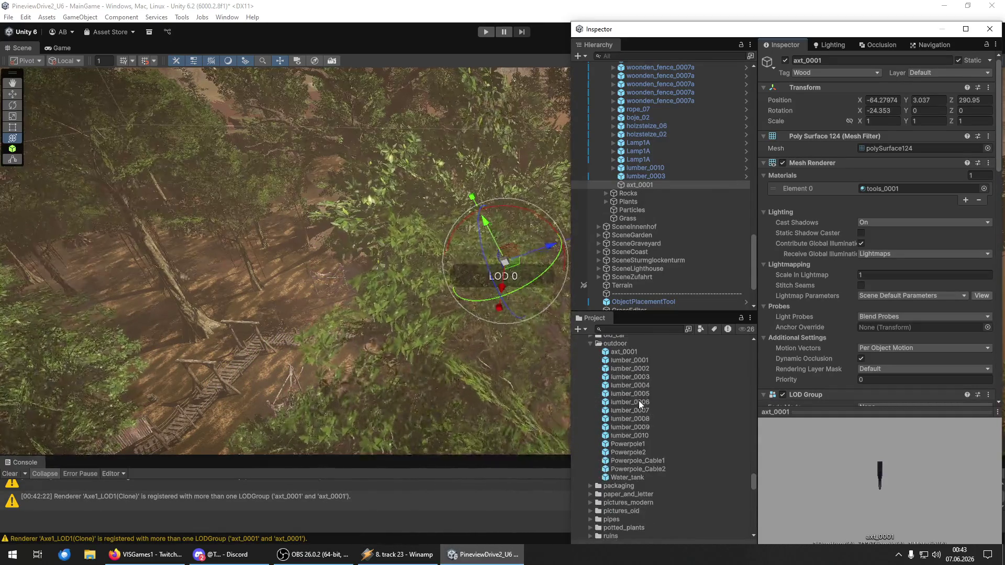
mouse_move(639, 185)
left_mouse_down()
mouse_move(643, 369)
mouse_move(630, 352)
left_mouse_up()
left_click(518, 294)
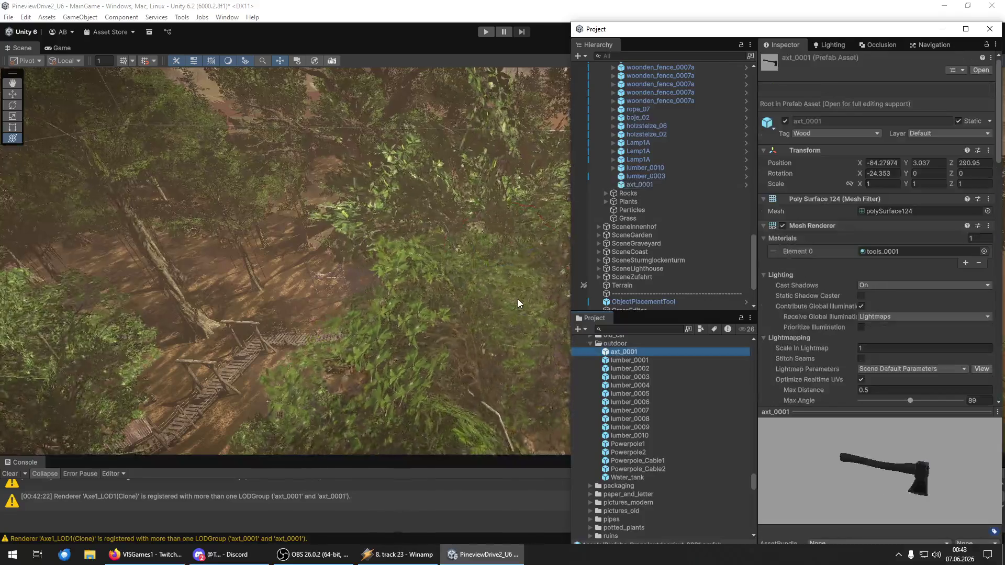
left_click(647, 186)
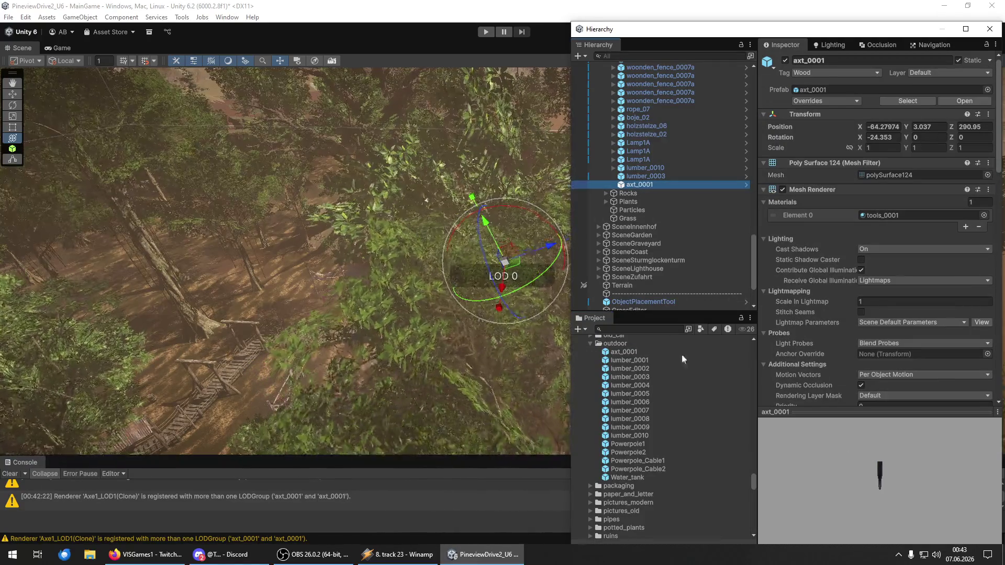
left_click_drag(719, 32, 753, 23)
- Frame the axe with F, then zoom out and orbit to a wide view of the rope bridge
mouse_move(377, 173)
left_mouse_down()
mouse_move(314, 209)
mouse_move(225, 237)
left_mouse_up()
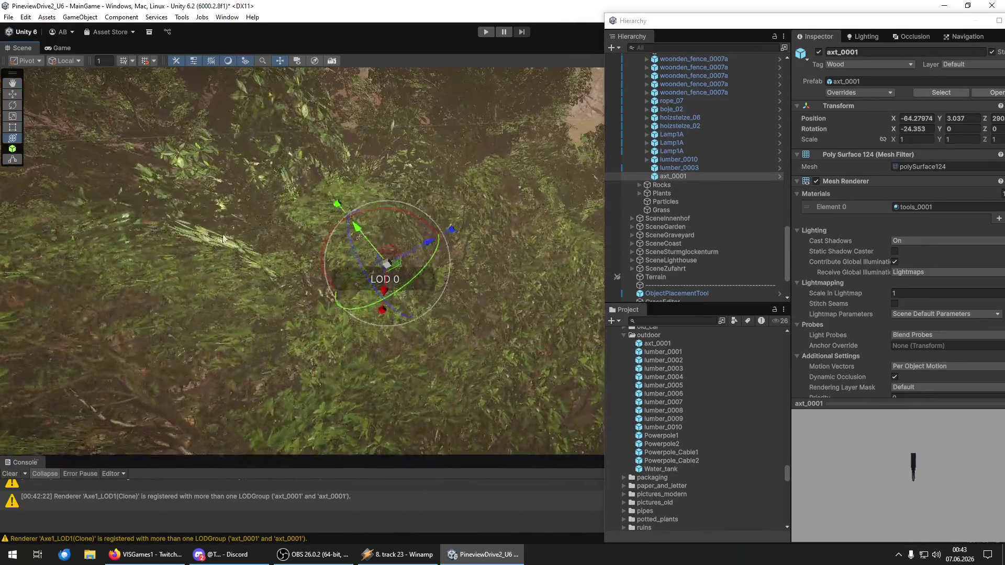
key("f")
scroll(461, 130, "down", 10)
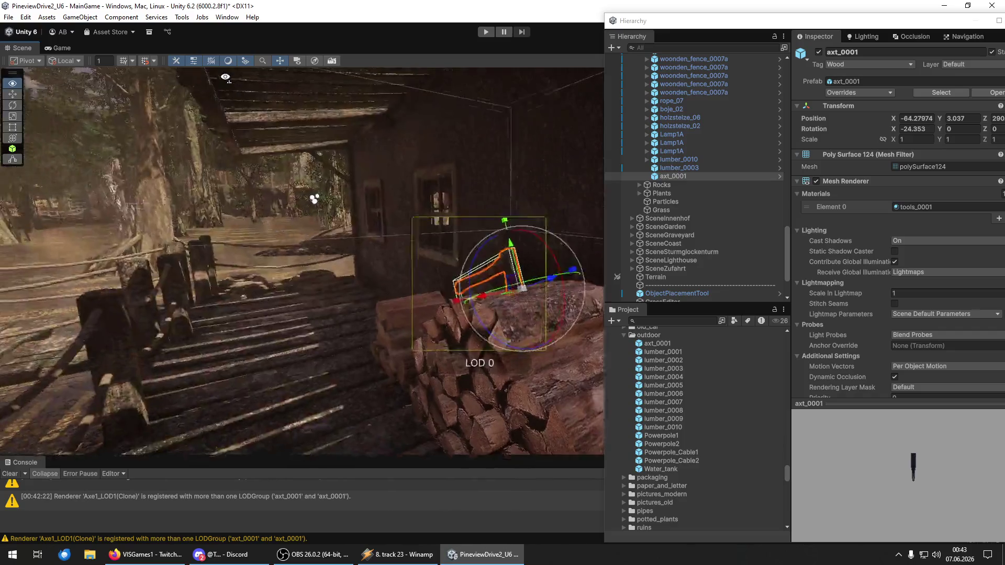
left_click_drag(800, 15, 800, 10)
scroll(688, 231, "down", 2)
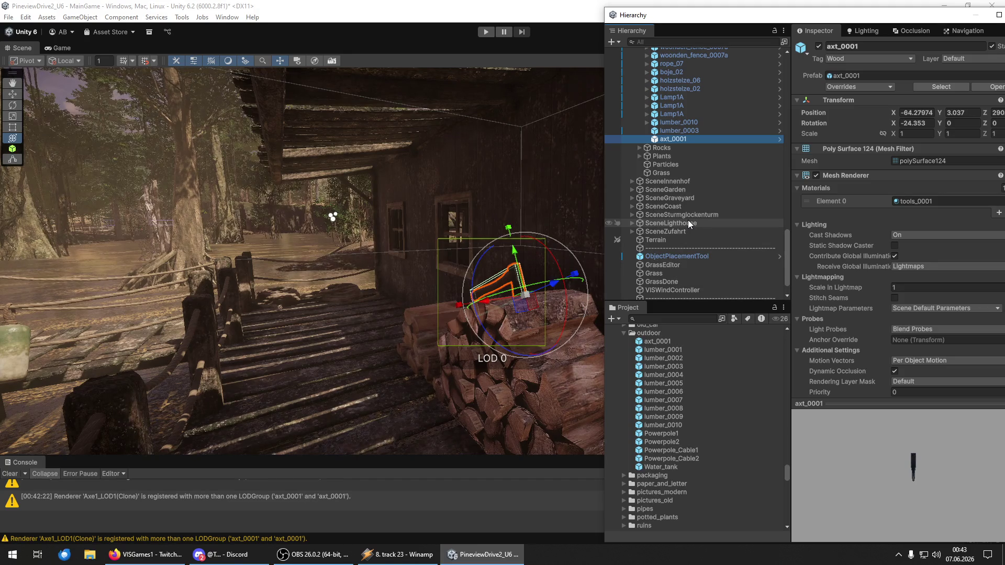
mouse_move(524, 288)
left_mouse_down()
mouse_move(14, 299)
mouse_move(733, 304)
mouse_move(309, 320)
mouse_move(23, 160)
mouse_move(971, 330)
mouse_move(963, 315)
mouse_move(889, 334)
left_mouse_up()
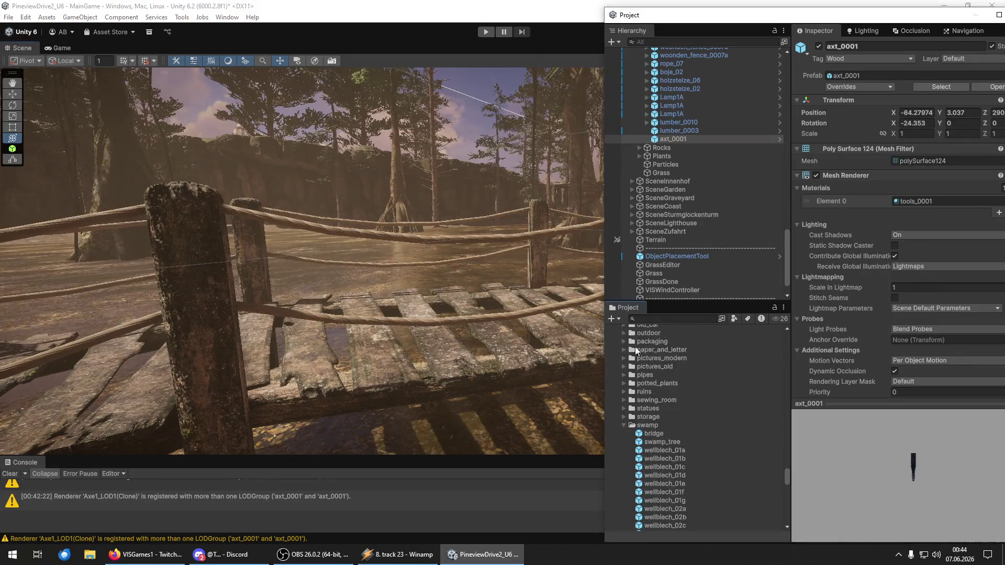
- Browse the props prefabs (StreetLamp_02_off, dieseltank, boje_05, boje_03) and select the boje_02 buoy
scroll(627, 339, "up", 3)
scroll(692, 473, "down", 4)
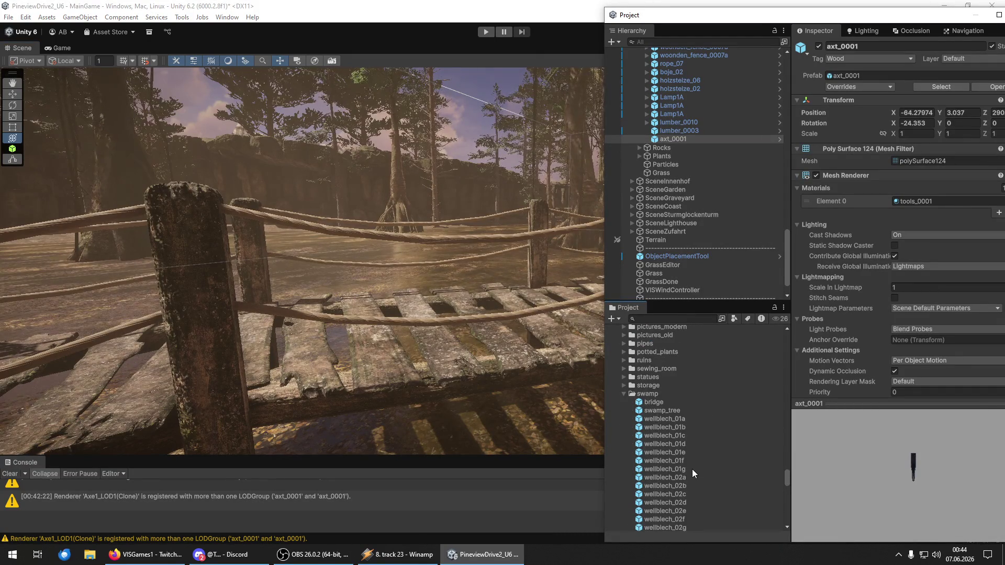
left_click(624, 394)
scroll(675, 435, "up", 5)
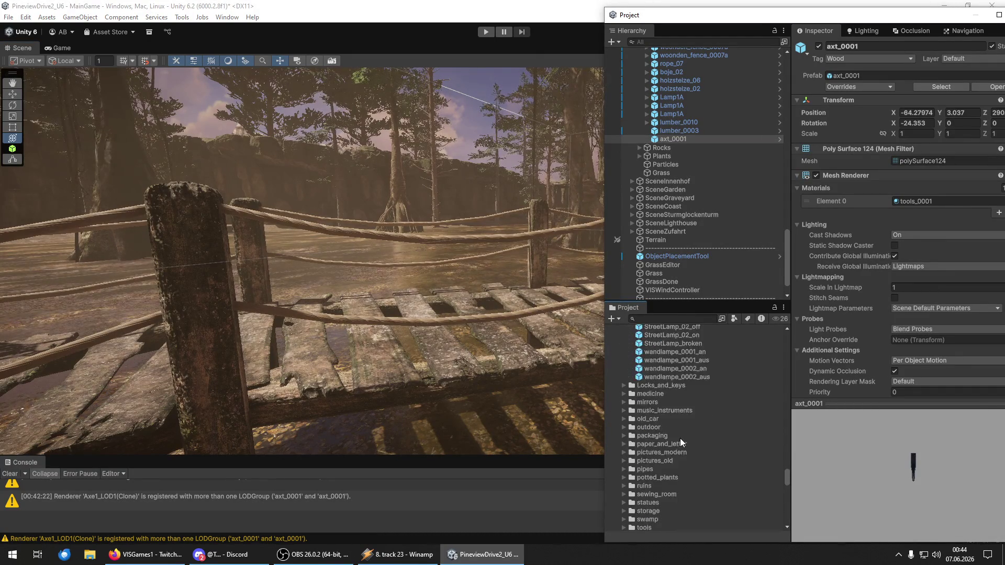
left_click(675, 451)
scroll(676, 452, "up", 6)
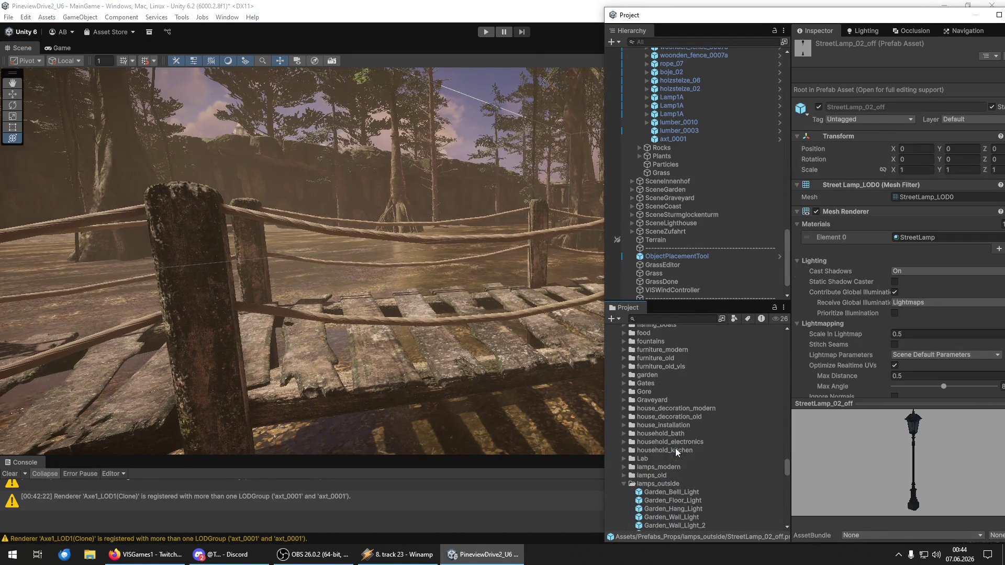
scroll(644, 445, "up", 8)
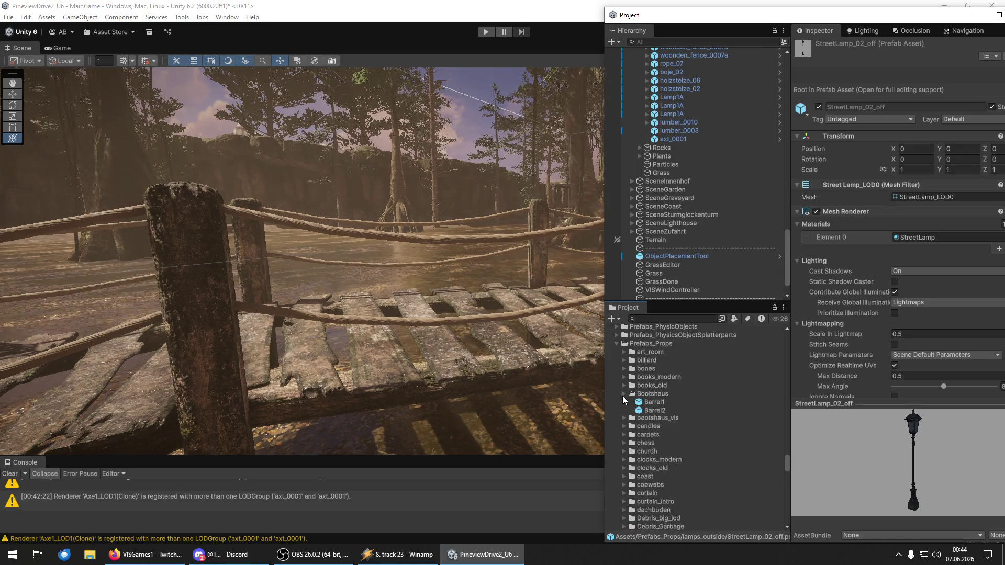
left_click(680, 458)
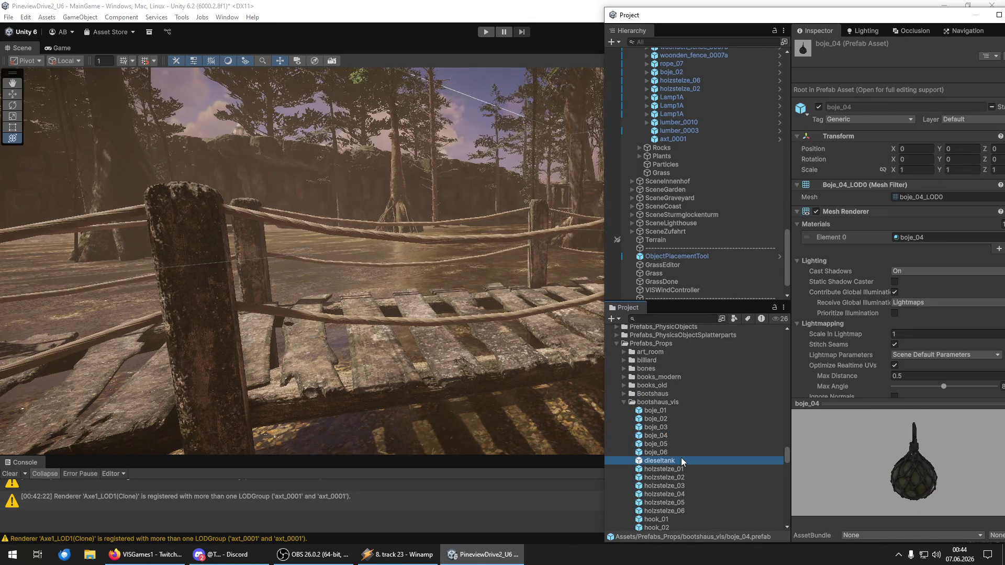
left_click(680, 444)
left_click(667, 427)
left_click(665, 420)
- Place boje_02 on the walkway and rotate it to lean against the railing
left_click_drag(461, 293, 367, 246)
mouse_move(582, 371)
left_mouse_down()
mouse_move(348, 285)
mouse_move(349, 219)
mouse_move(405, 260)
mouse_move(447, 168)
mouse_move(387, 240)
mouse_move(438, 300)
left_mouse_up()
mouse_move(335, 347)
left_mouse_down()
mouse_move(429, 273)
mouse_move(437, 300)
mouse_move(438, 281)
mouse_move(493, 272)
mouse_move(475, 295)
mouse_move(423, 302)
mouse_move(559, 300)
mouse_move(479, 291)
mouse_move(485, 309)
mouse_move(529, 335)
mouse_move(351, 287)
left_mouse_up()
key("w")
key("w")
right_click(528, 335)
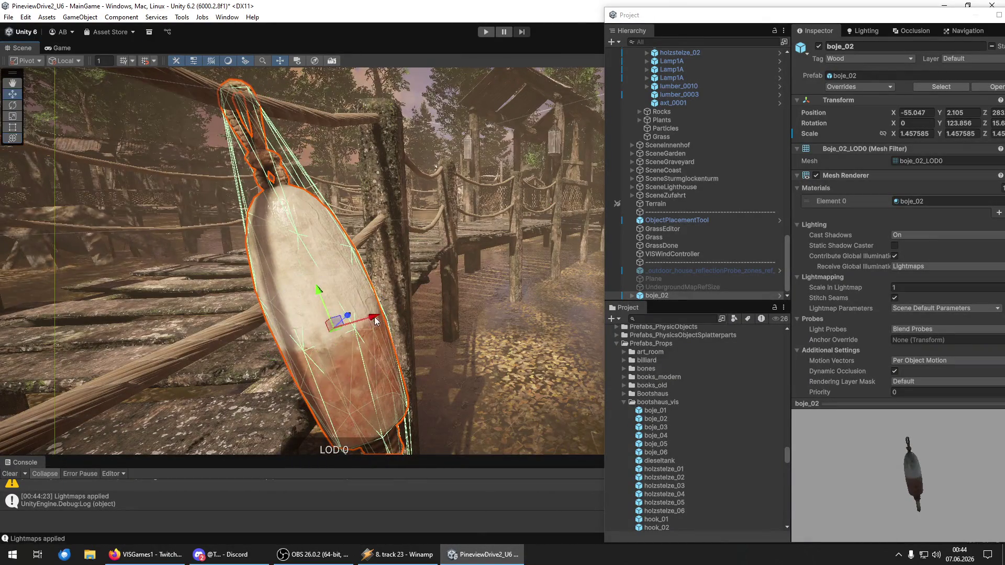
- Move boje_02 right below axt_0001 in the Hierarchy and drag the floating window aside
mouse_move(376, 321)
left_mouse_down()
mouse_move(434, 320)
mouse_move(423, 361)
mouse_move(359, 275)
left_mouse_up()
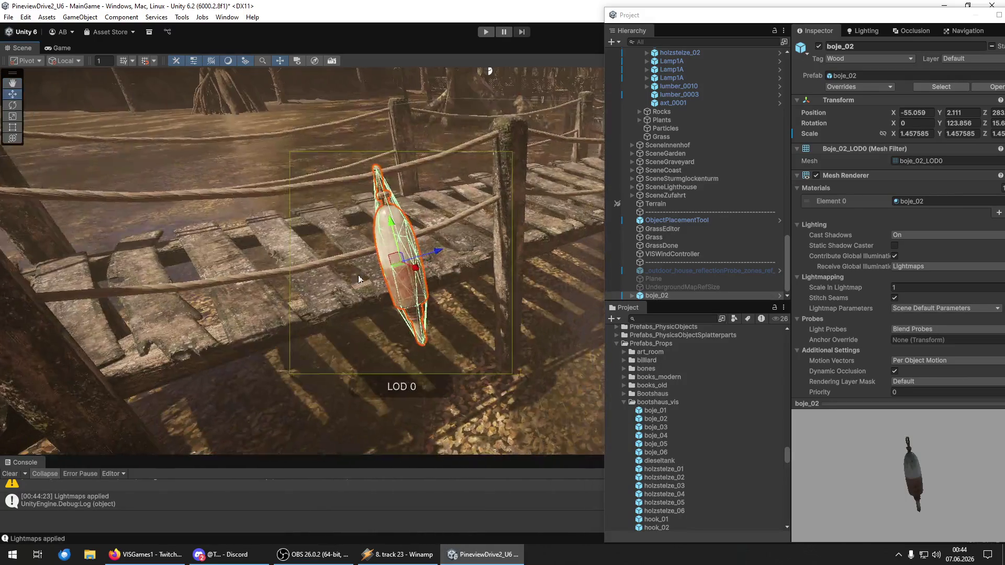
left_click_drag(655, 294, 681, 107)
mouse_move(728, 16)
left_mouse_down()
mouse_move(793, 37)
mouse_move(1004, 39)
left_mouse_up()
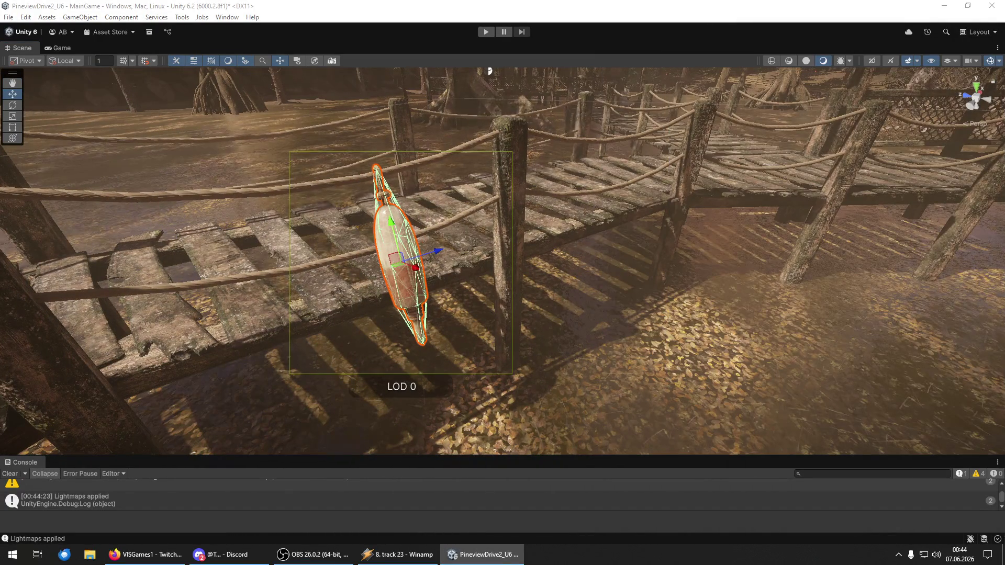
- Fly the scene camera along the pier to view the rope bridge from the side
key("w")
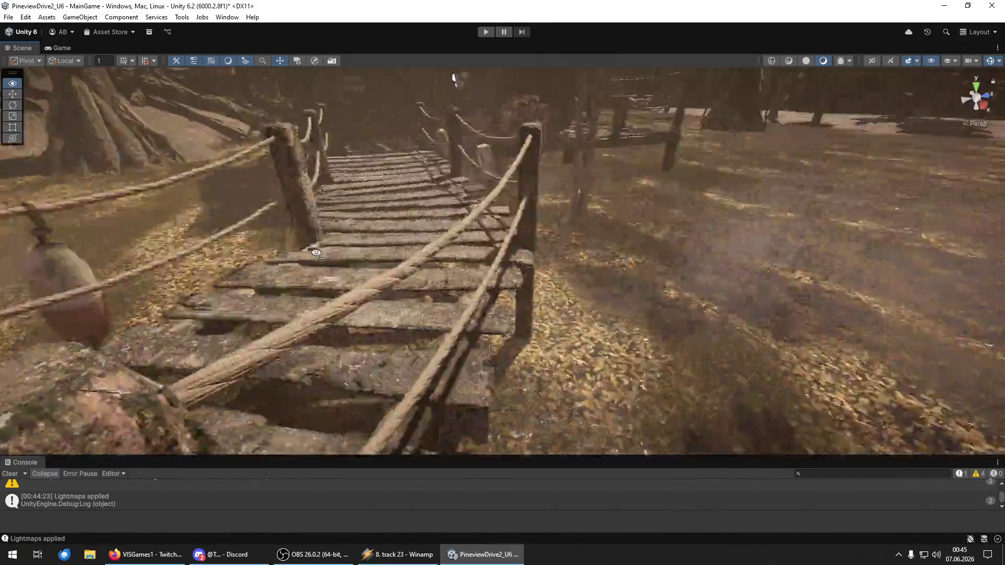
key("w")
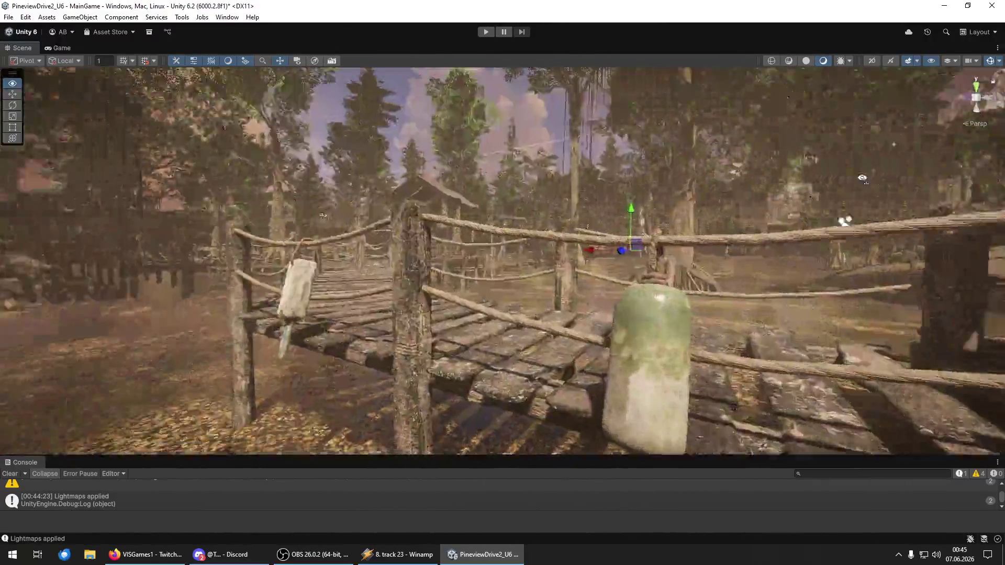
key("w")
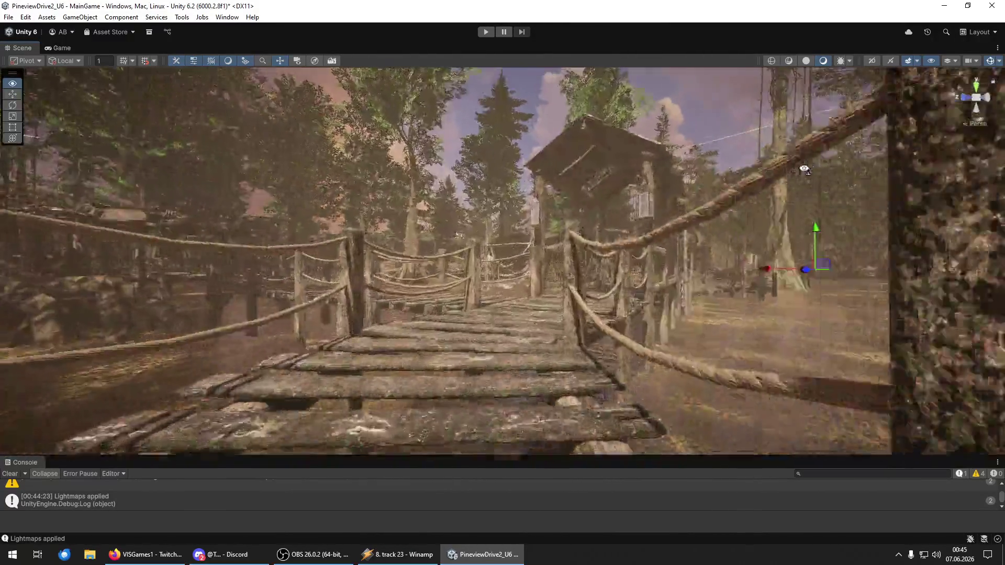
key("w")
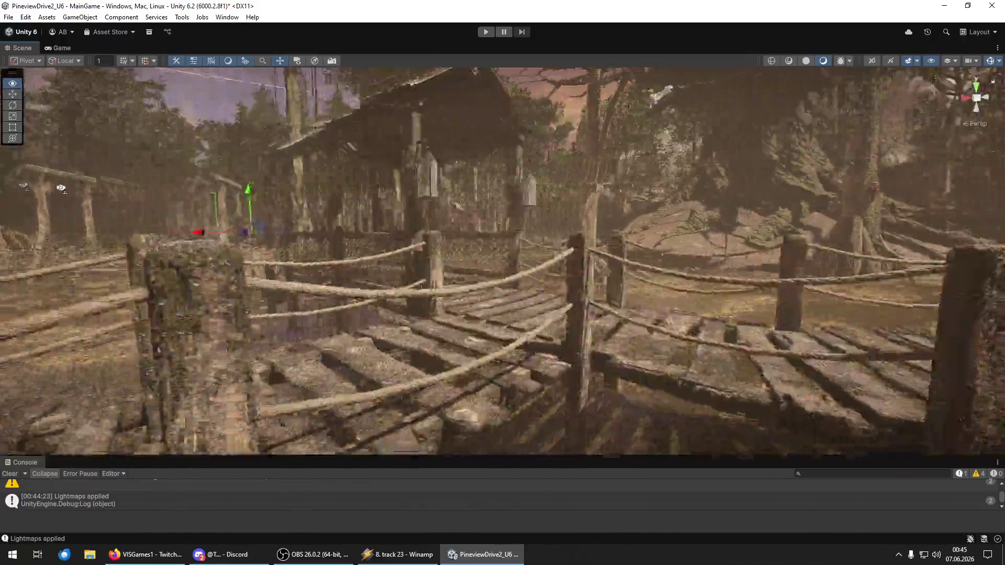
key("s")
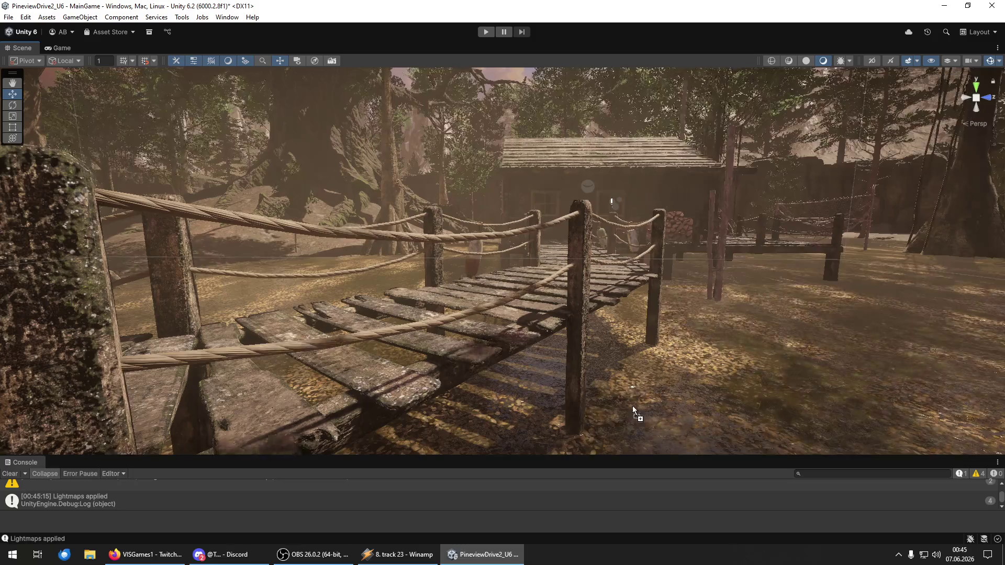
- Move the net buoy onto the bridge deck and frame it there
mouse_move(633, 376)
left_mouse_down()
mouse_move(617, 218)
mouse_move(650, 241)
mouse_move(692, 320)
mouse_move(805, 423)
mouse_move(617, 303)
mouse_move(540, 312)
left_mouse_up()
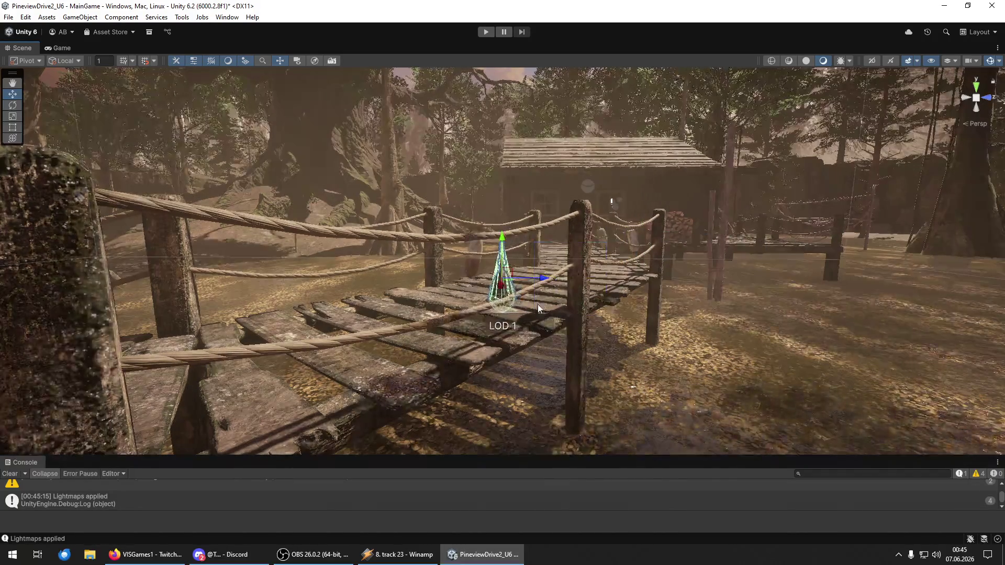
key("f")
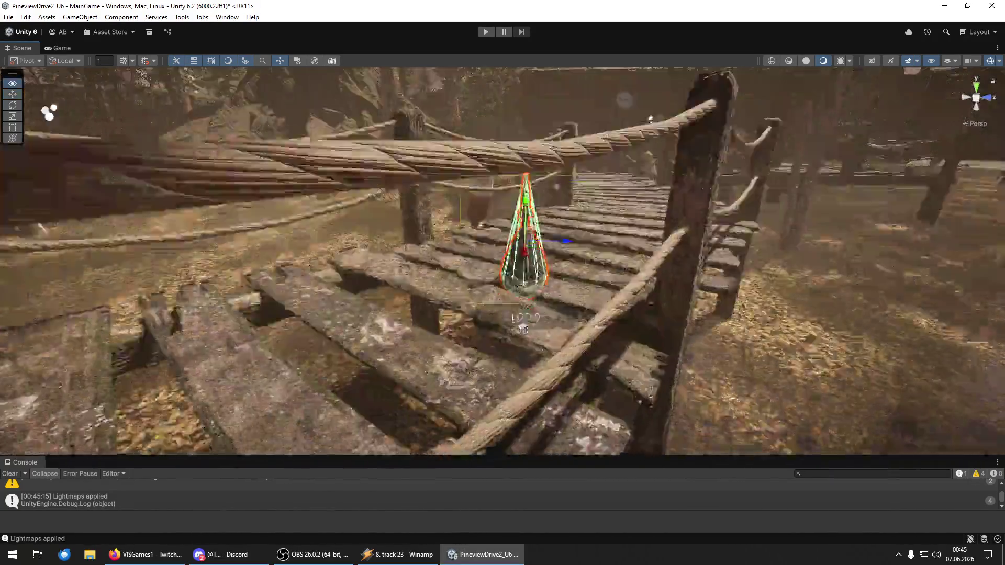
scroll(503, 262, "down", 5)
mouse_move(524, 241)
left_mouse_down()
mouse_move(494, 393)
mouse_move(482, 356)
mouse_move(499, 344)
left_mouse_up()
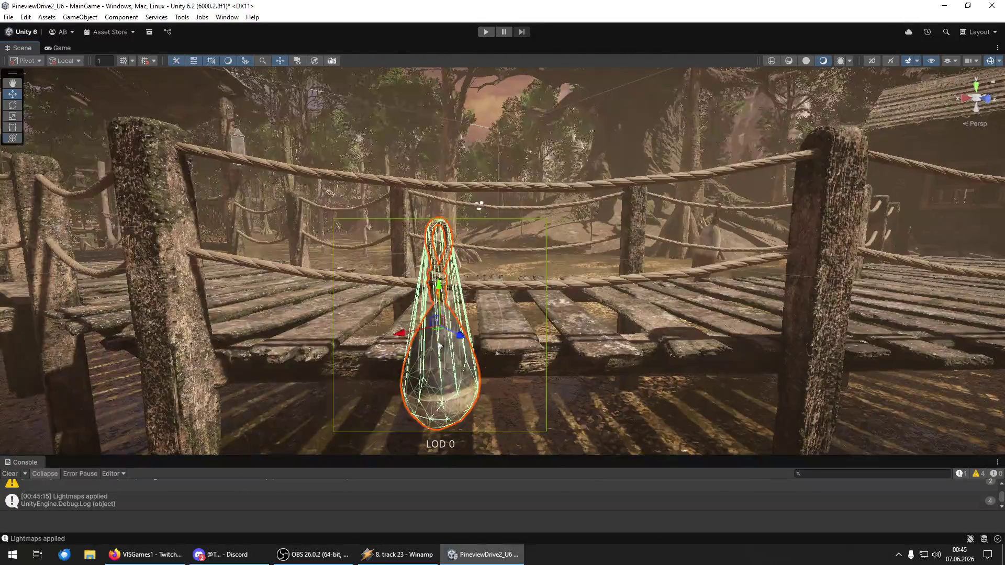
mouse_move(481, 335)
left_mouse_down()
mouse_move(566, 364)
mouse_move(559, 338)
mouse_move(529, 314)
mouse_move(498, 264)
left_mouse_up()
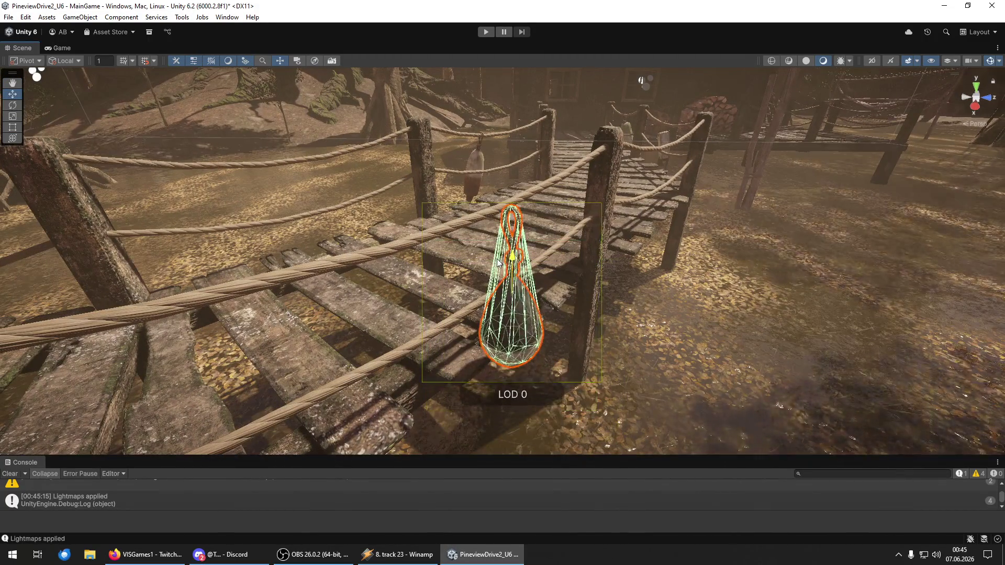
- Slide the net buoy further along the deck and tilt it to hang from the railing
left_click_drag(550, 313, 492, 290)
scroll(559, 351, "down", 6)
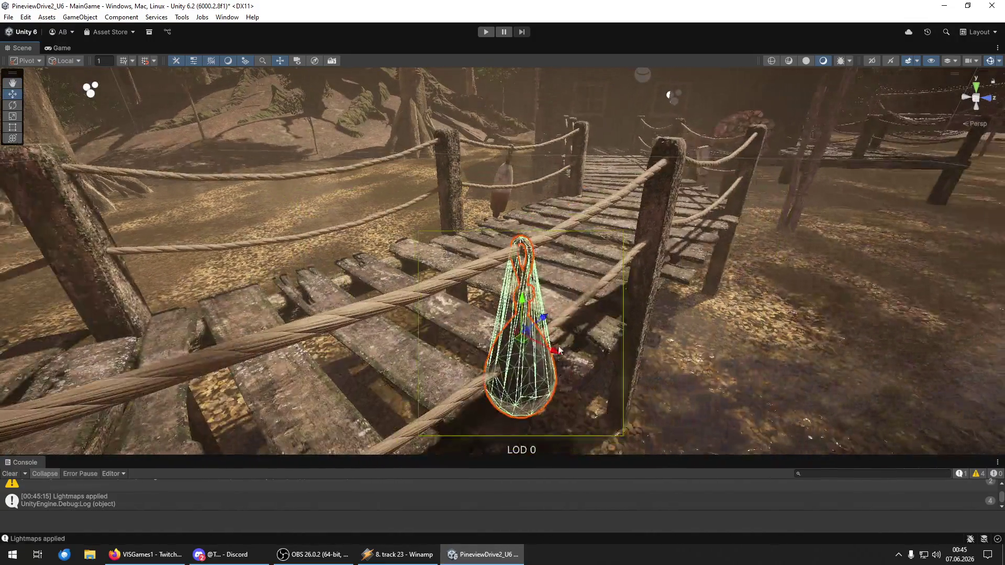
key("y")
mouse_move(559, 351)
left_mouse_down()
mouse_move(528, 297)
mouse_move(578, 360)
left_mouse_up()
key("w")
key("f")
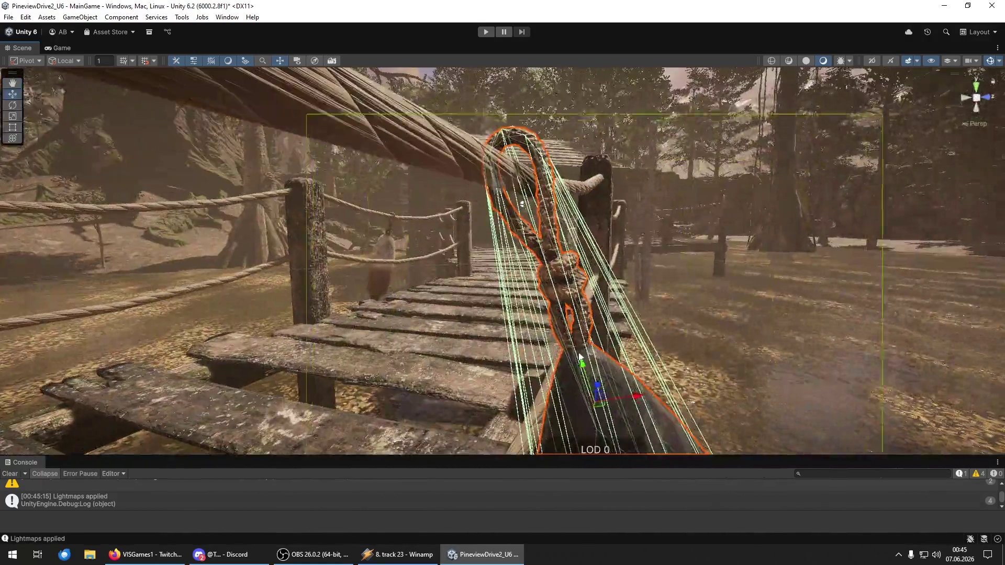
mouse_move(580, 358)
left_mouse_down()
mouse_move(588, 414)
mouse_move(622, 363)
left_mouse_up()
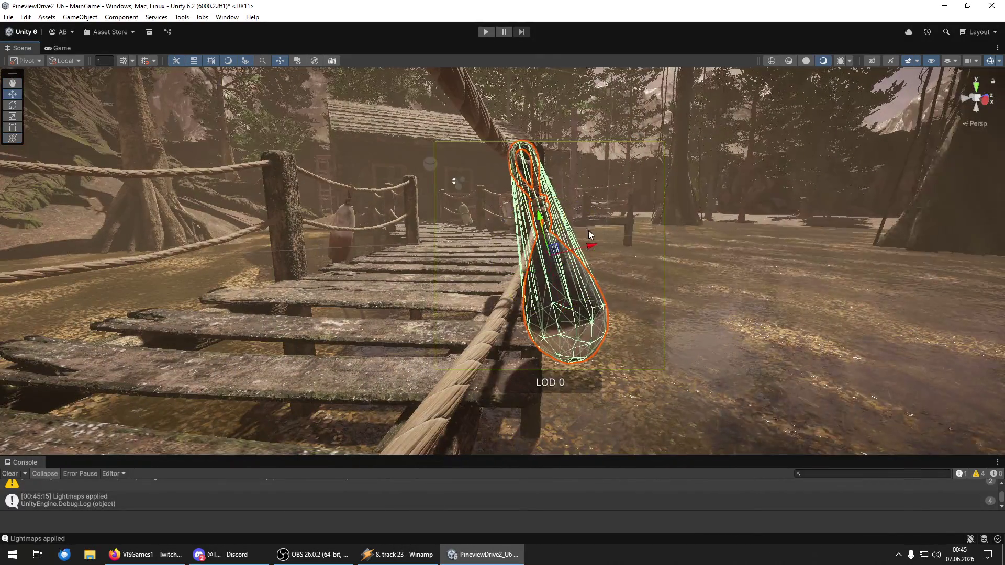
key("w")
mouse_move(577, 244)
left_mouse_down()
mouse_move(656, 227)
mouse_move(901, 297)
mouse_move(191, 216)
mouse_move(859, 216)
mouse_move(658, 379)
left_mouse_up()
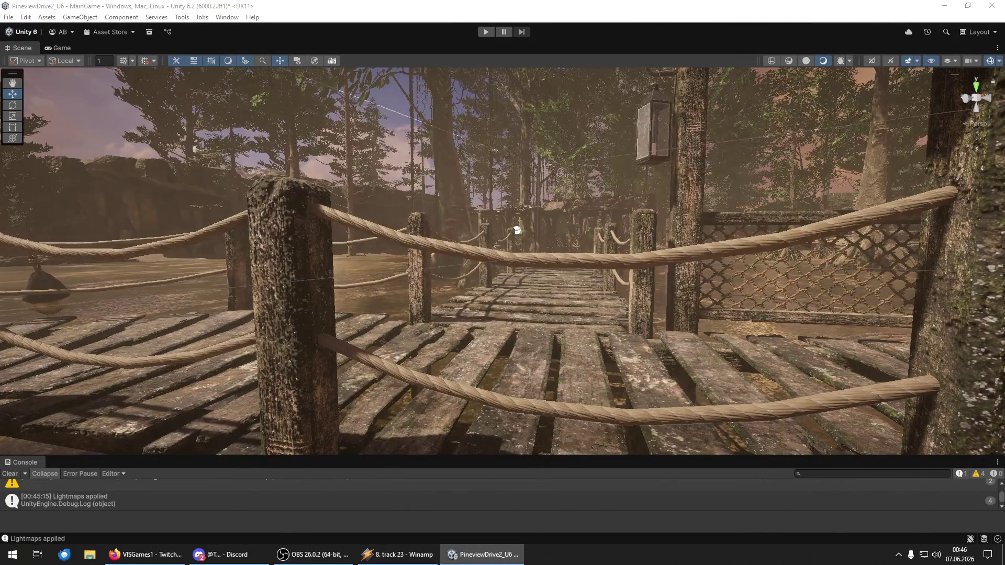
- Select and frame the net buoy, then pull it toward the camera
left_click(682, 391)
key("f")
key("y")
key("w")
left_click_drag(662, 310, 584, 252)
mouse_move(522, 253)
left_mouse_down()
mouse_move(534, 362)
mouse_move(576, 335)
mouse_move(634, 322)
mouse_move(809, 365)
mouse_move(832, 354)
left_mouse_up()
- Rotate the buoy to hang vertically and move it down beside the railing post
key("e")
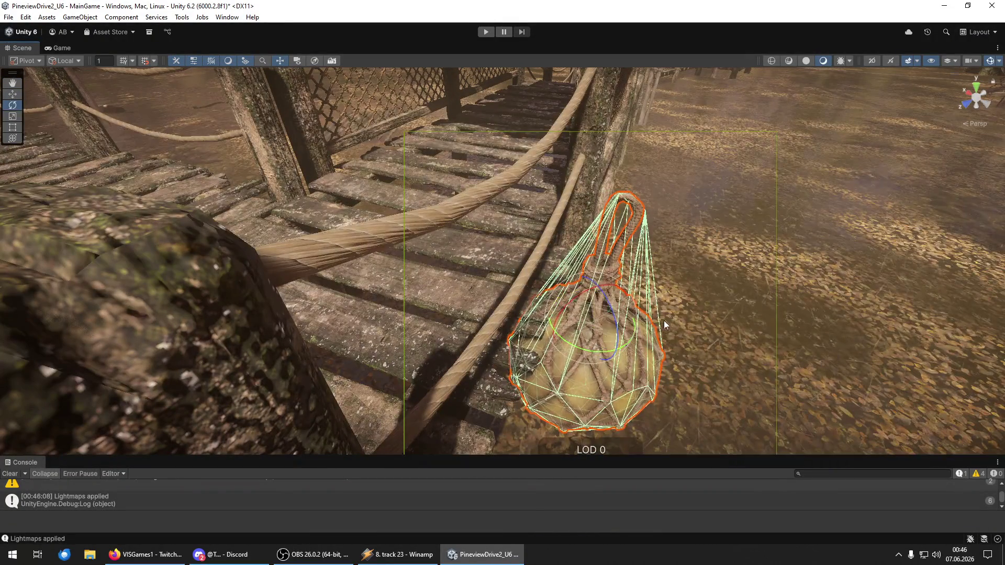
mouse_move(609, 313)
left_mouse_down()
mouse_move(570, 266)
mouse_move(537, 309)
mouse_move(633, 319)
mouse_move(721, 385)
mouse_move(711, 386)
mouse_move(701, 359)
left_mouse_up()
key("e")
mouse_move(658, 263)
left_mouse_down()
mouse_move(690, 278)
mouse_move(676, 293)
mouse_move(603, 268)
left_mouse_up()
key("w")
left_click_drag(567, 234, 577, 262)
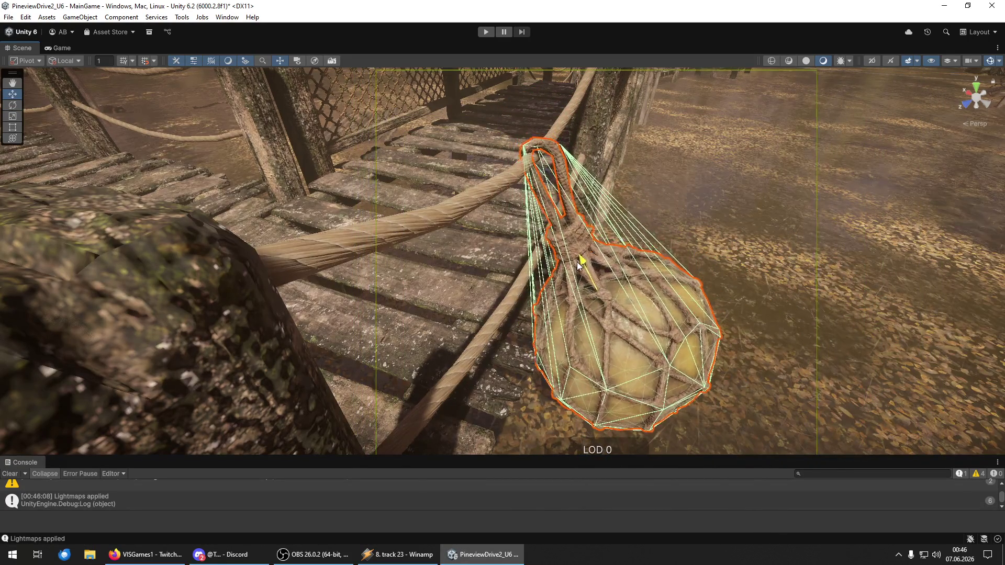
- Orbit around the net buoy at eye level to check its placement
mouse_move(629, 303)
left_mouse_down()
mouse_move(635, 276)
mouse_move(482, 226)
left_mouse_up()
key("y")
key("w")
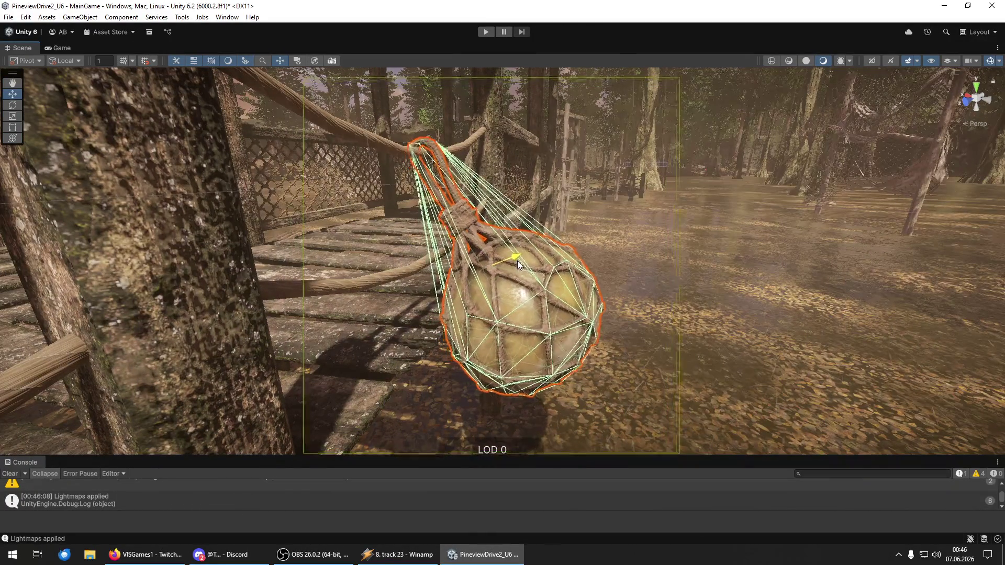
mouse_move(520, 261)
left_mouse_down()
mouse_move(545, 259)
mouse_move(649, 308)
mouse_move(635, 332)
mouse_move(360, 269)
mouse_move(720, 166)
mouse_move(983, 284)
mouse_move(768, 243)
mouse_move(21, 172)
left_mouse_up()
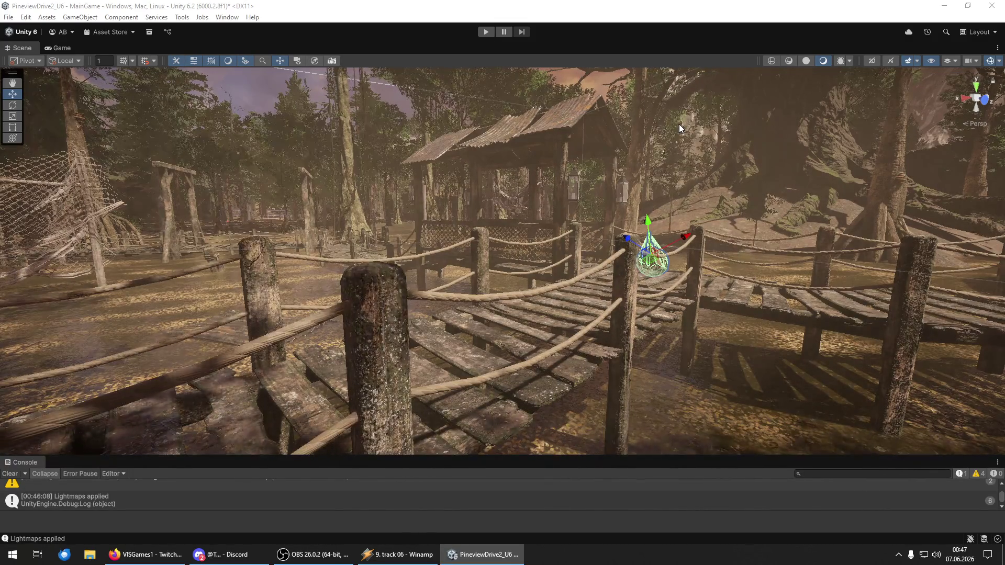
- Save the scene and the project from the File menu
left_click(8, 17)
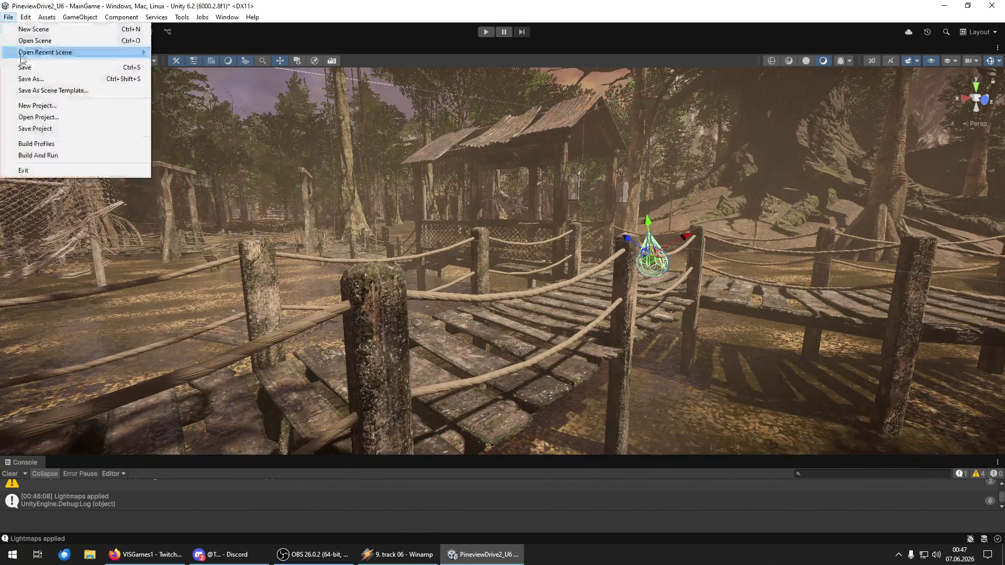
left_click(25, 67)
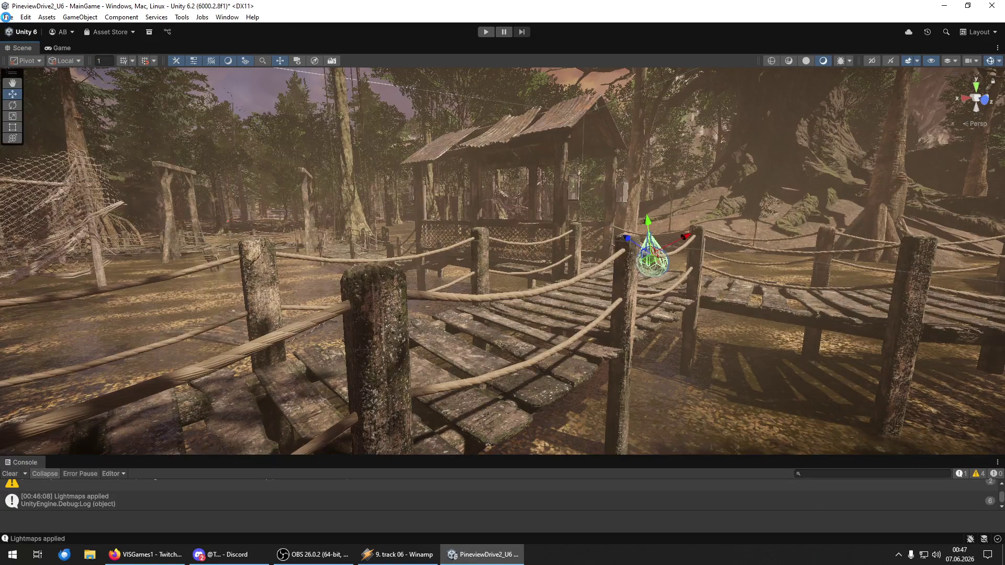
left_click(8, 17)
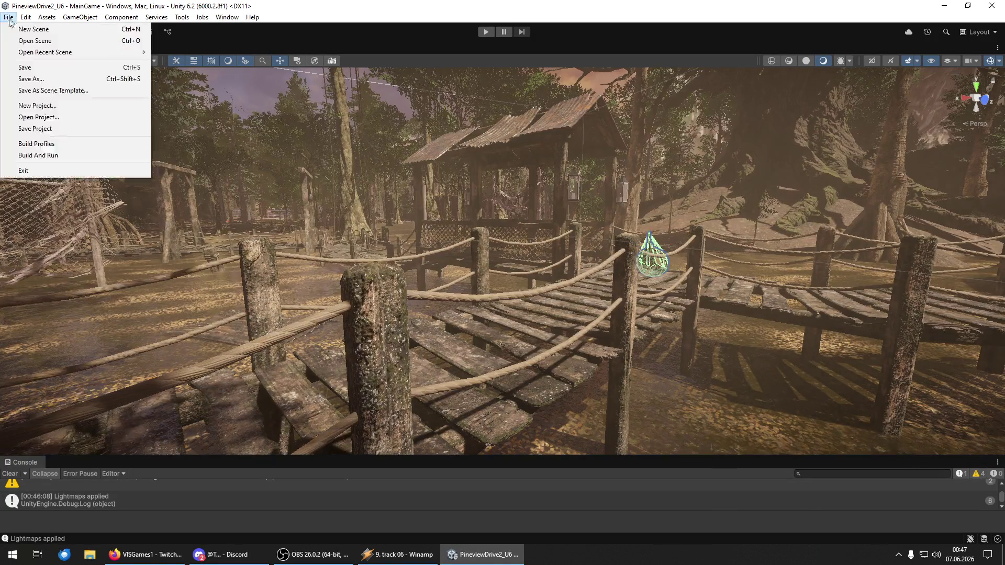
left_click(62, 131)
mouse_move(338, 315)
left_mouse_down()
mouse_move(795, 278)
mouse_move(859, 299)
mouse_move(835, 294)
mouse_move(850, 321)
mouse_move(838, 315)
left_mouse_up()
- Save the project once more and quit the Unity editor with Alt+F4
left_click(9, 17)
left_click(9, 16)
left_click(35, 129)
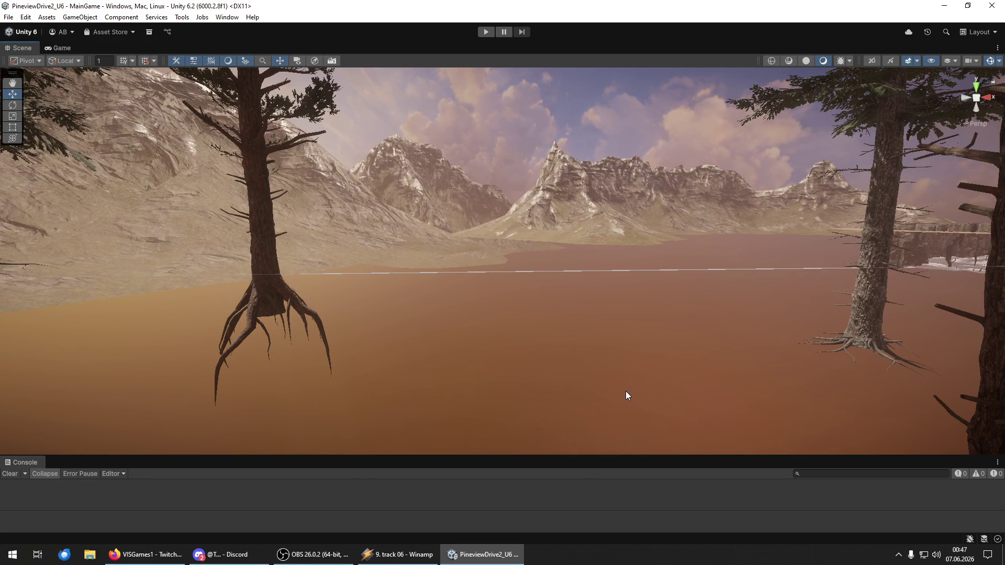
key("alt+F4")
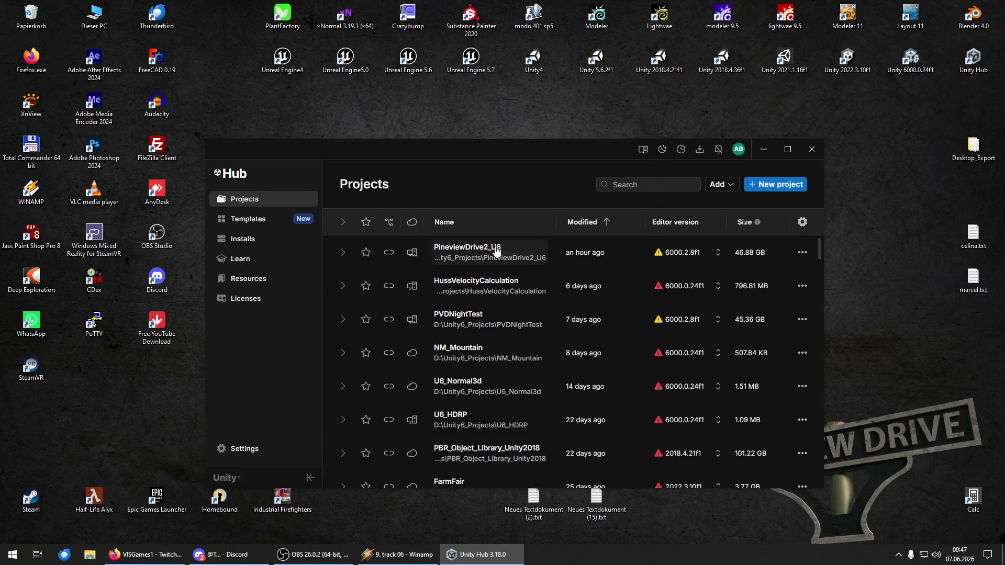
- Launch the PineviewDrive2_U6 project from Unity Hub's Projects list
left_click(503, 252)
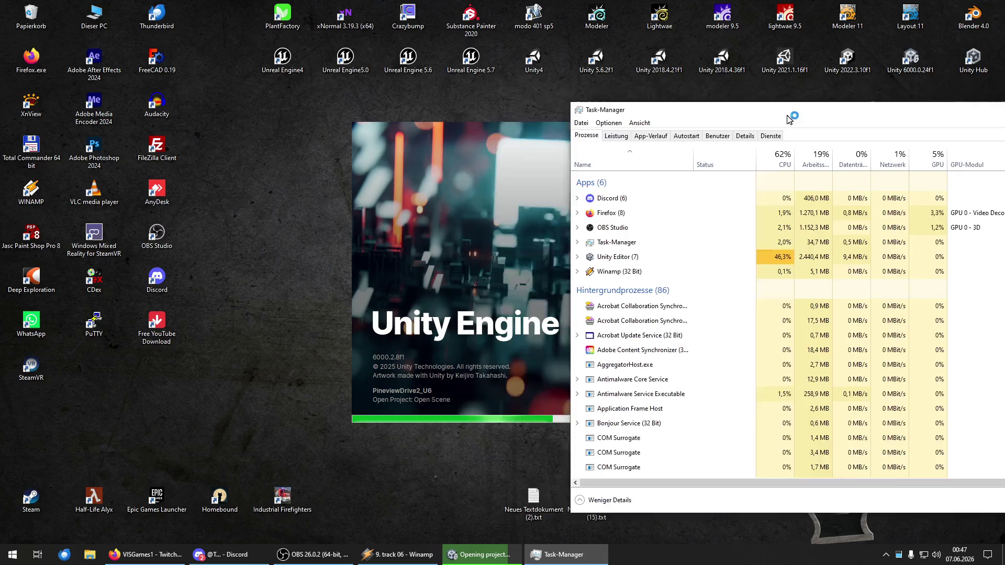
- Reposition and narrow the Task Manager window, then bring the reloaded Unity editor to the front
left_click_drag(788, 101, 630, 105)
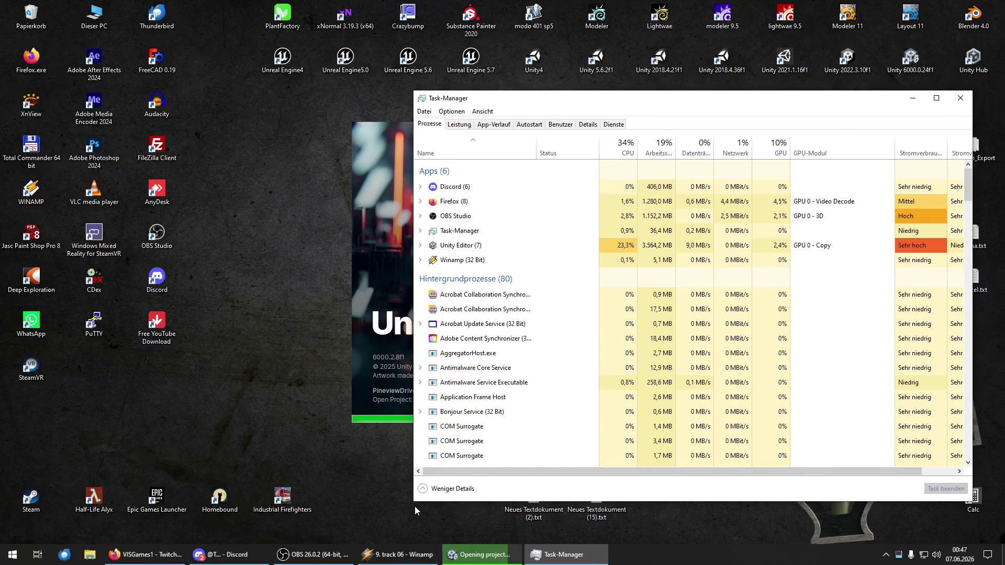
left_click_drag(414, 502, 500, 511)
left_click_drag(809, 107, 836, 109)
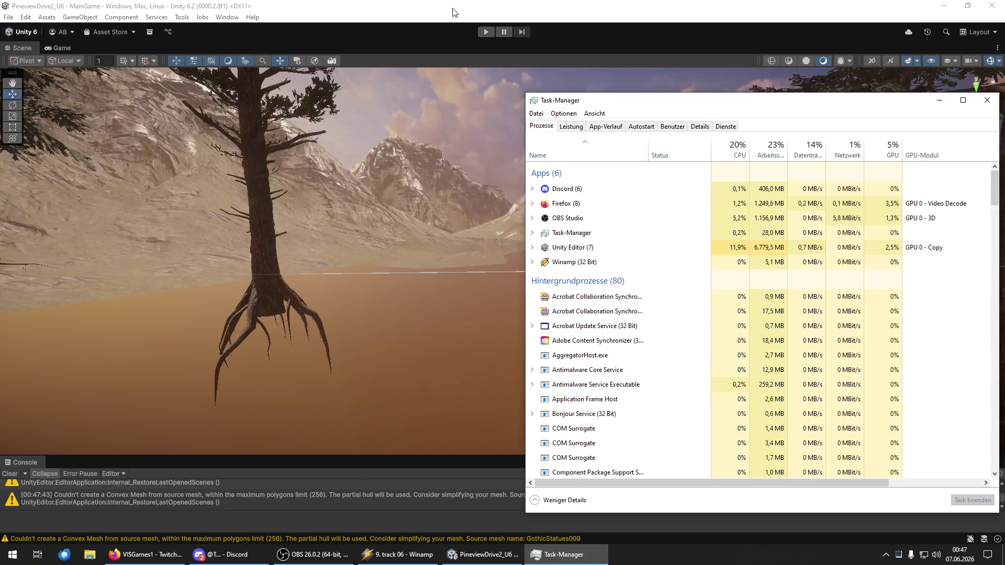
left_click(453, 12)
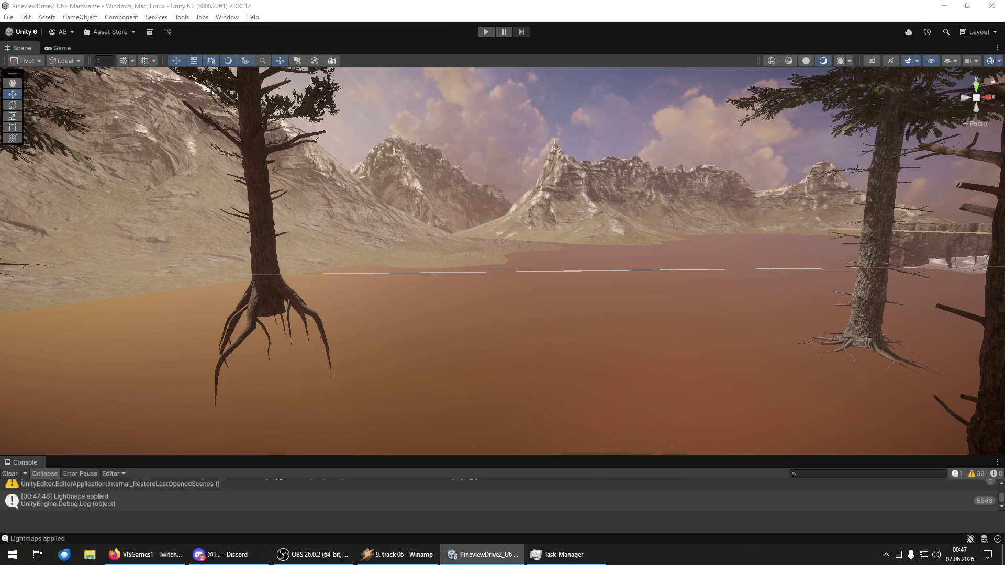
- Bring Task Manager back over the Unity scene to monitor the editor's memory and CPU use
left_click(561, 558)
left_click_drag(760, 105, 743, 85)
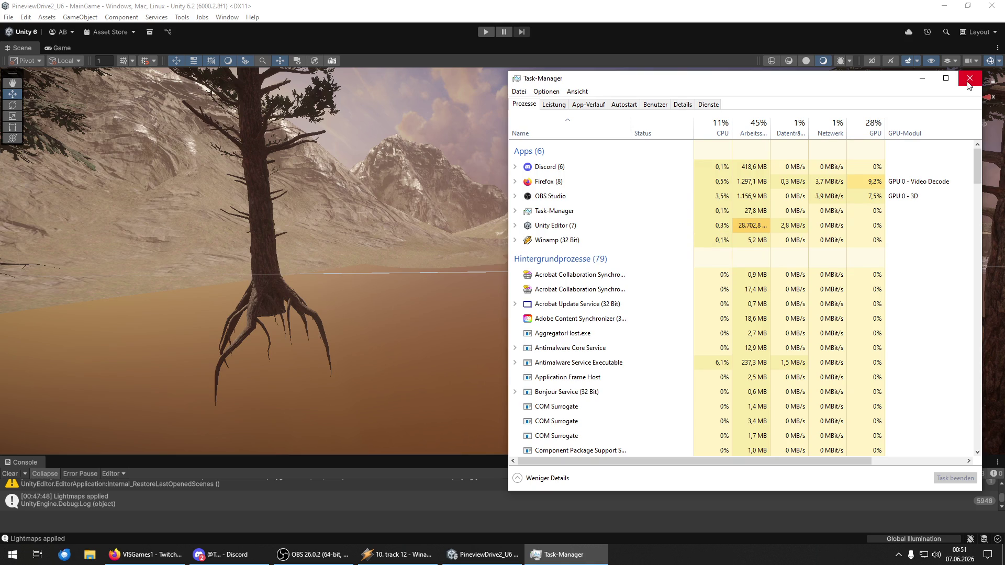
- Close Task Manager
left_click(969, 79)
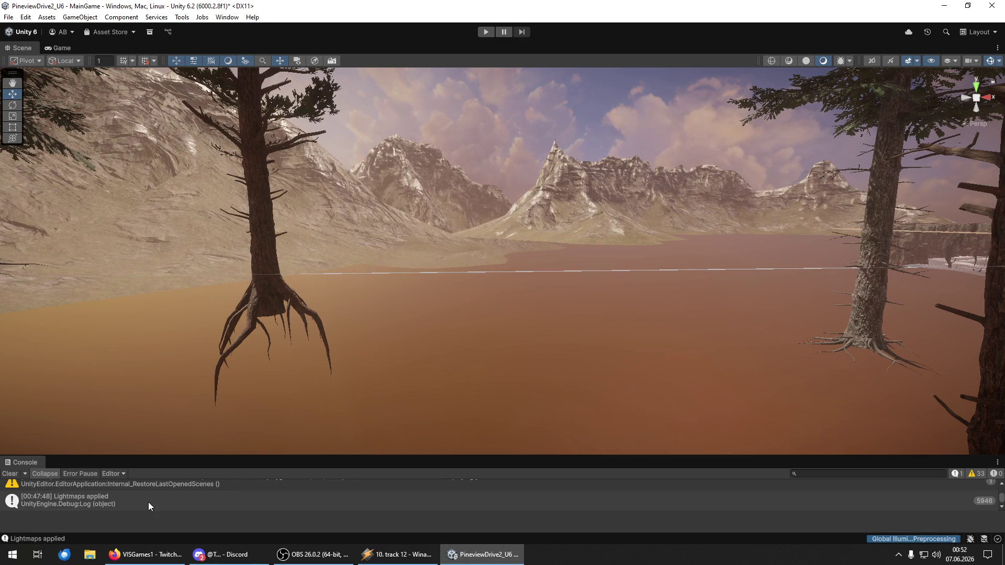
- Clear the Console and fly the Scene camera forward into the pavilion
left_click(15, 477)
mouse_move(381, 350)
left_mouse_down()
mouse_move(907, 353)
mouse_move(938, 341)
mouse_move(20, 328)
mouse_move(769, 348)
mouse_move(420, 340)
mouse_move(573, 359)
left_mouse_up()
key("w")
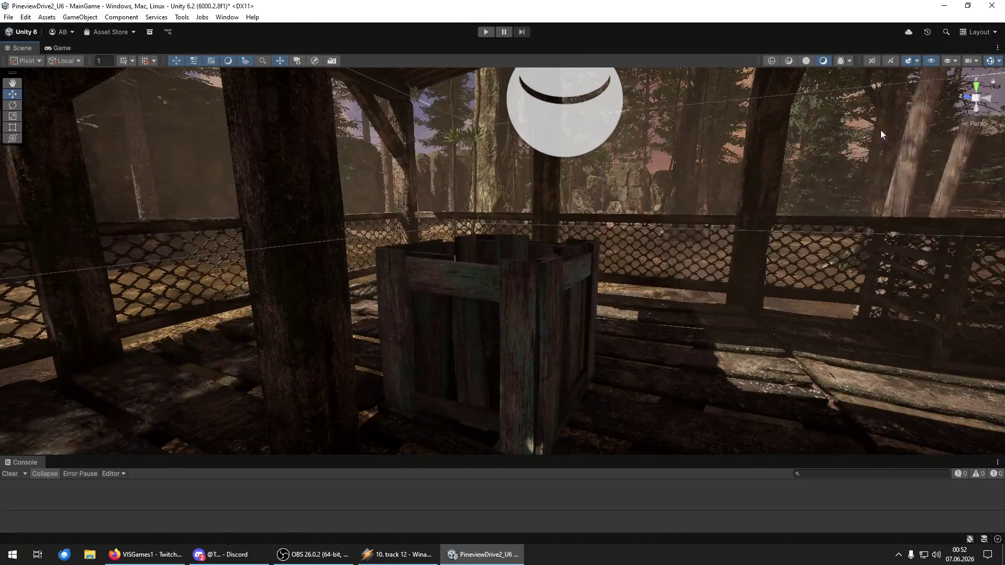
left_click(850, 61)
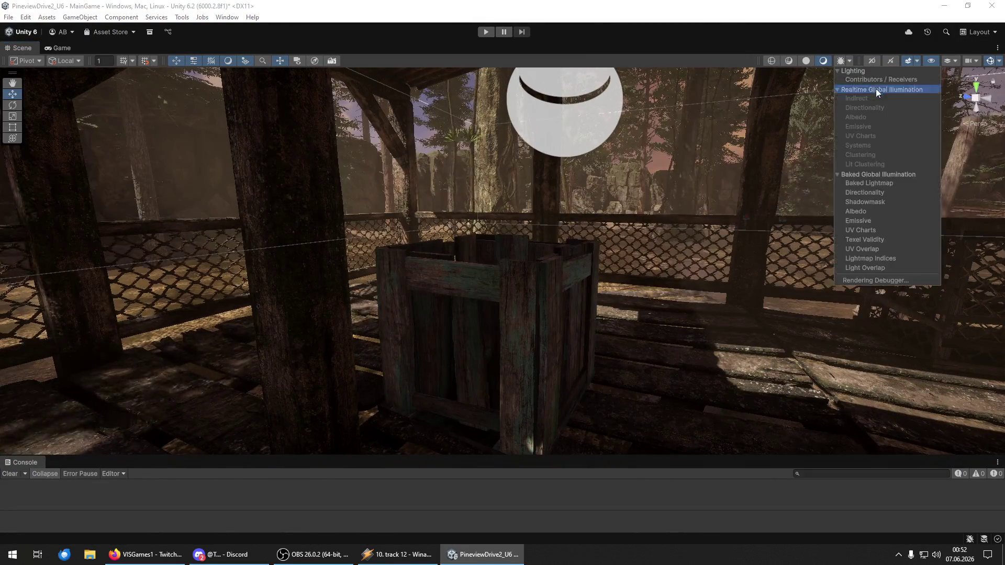
- Switch the Scene view to Contributors / Receivers lighting and select the wooden crate
left_click(878, 81)
mouse_move(817, 209)
left_mouse_down()
mouse_move(776, 245)
mouse_move(602, 270)
left_mouse_up()
left_click(602, 274)
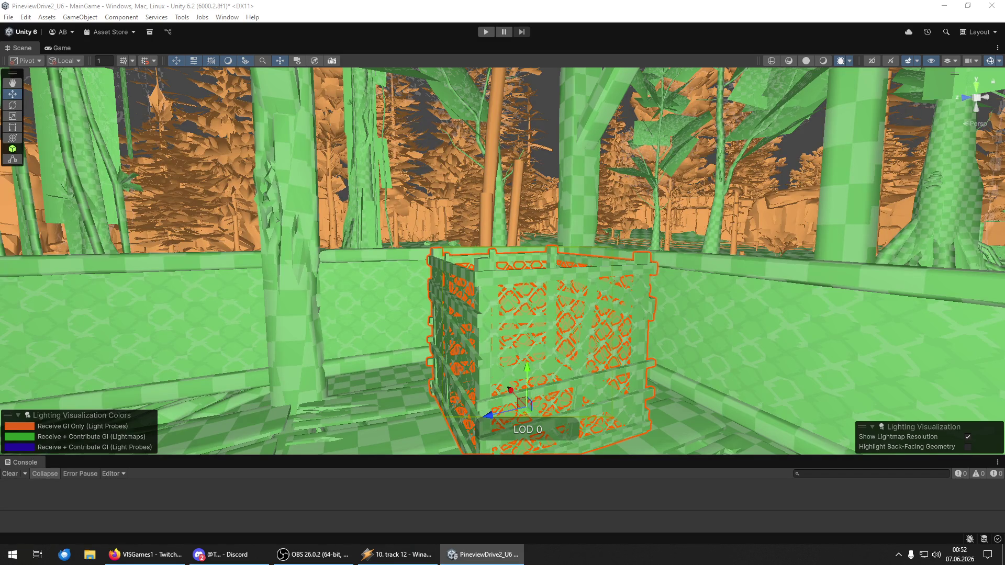
- Inspect the crate group, fly through the pavilion to the hut, and return to Shaded
left_click_drag(942, 306, 783, 322)
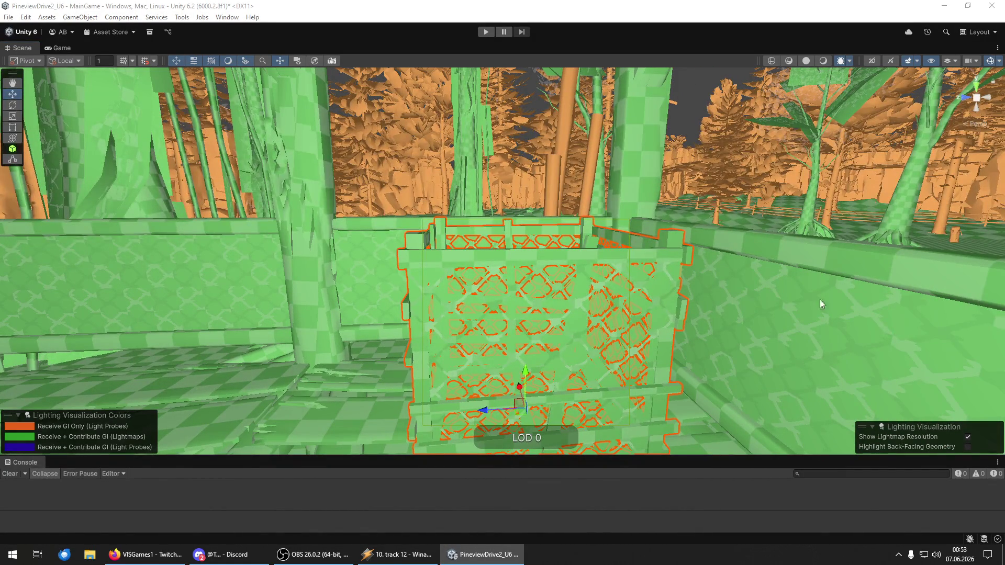
left_click_drag(718, 274, 285, 359)
left_click(285, 359)
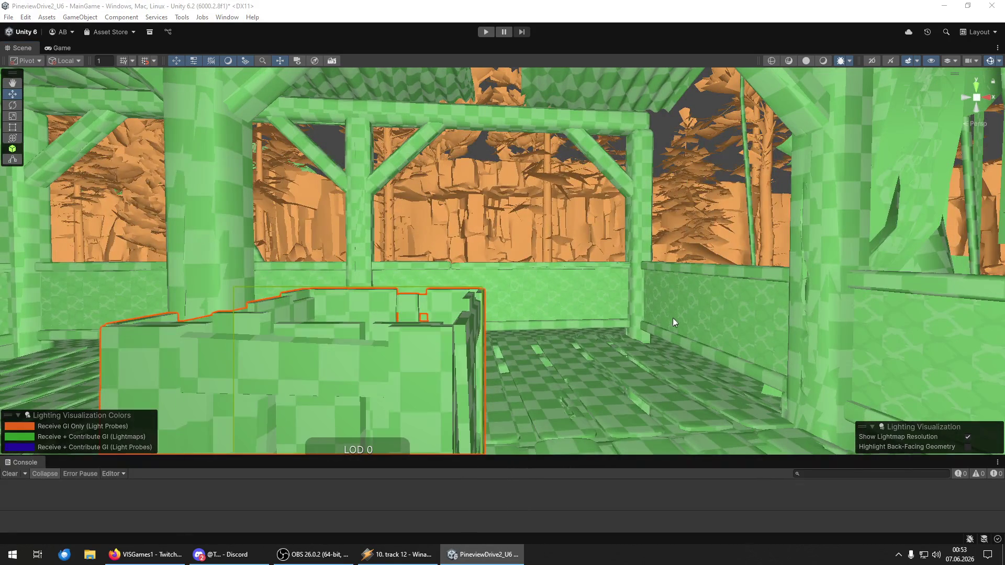
mouse_move(460, 348)
left_mouse_down()
mouse_move(46, 358)
mouse_move(178, 346)
mouse_move(121, 350)
left_mouse_up()
left_click(824, 61)
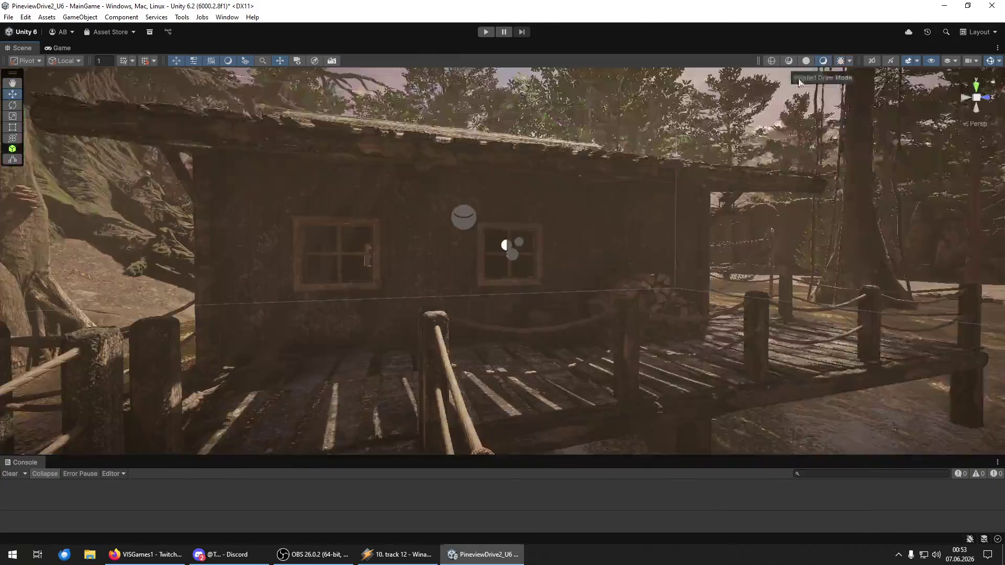
- Fly toward the cabin woodpile and switch the Scene view to Contributors / Receivers
mouse_move(592, 254)
left_mouse_down()
mouse_move(505, 271)
mouse_move(426, 269)
mouse_move(593, 287)
mouse_move(660, 283)
left_mouse_up()
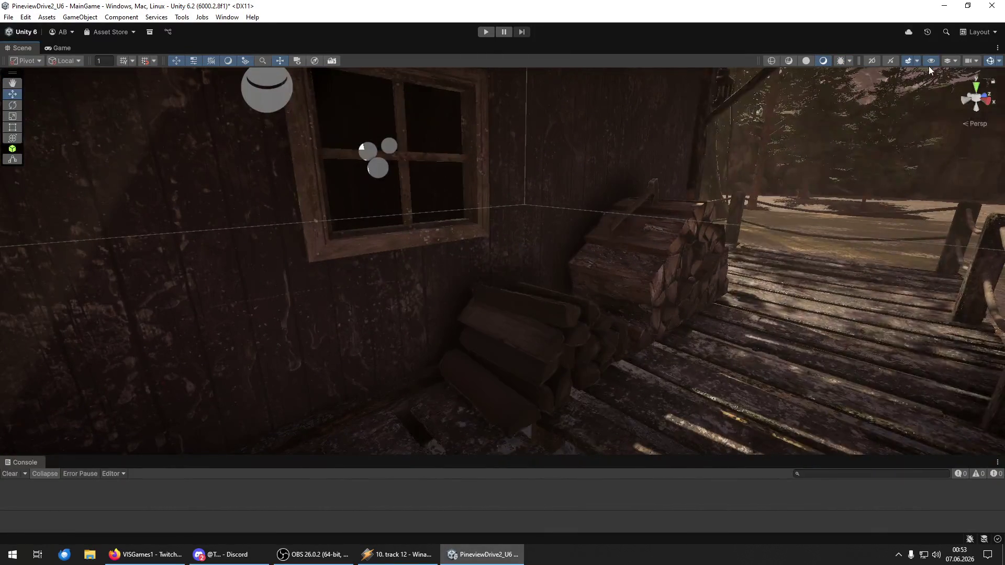
left_click(849, 61)
left_click(869, 81)
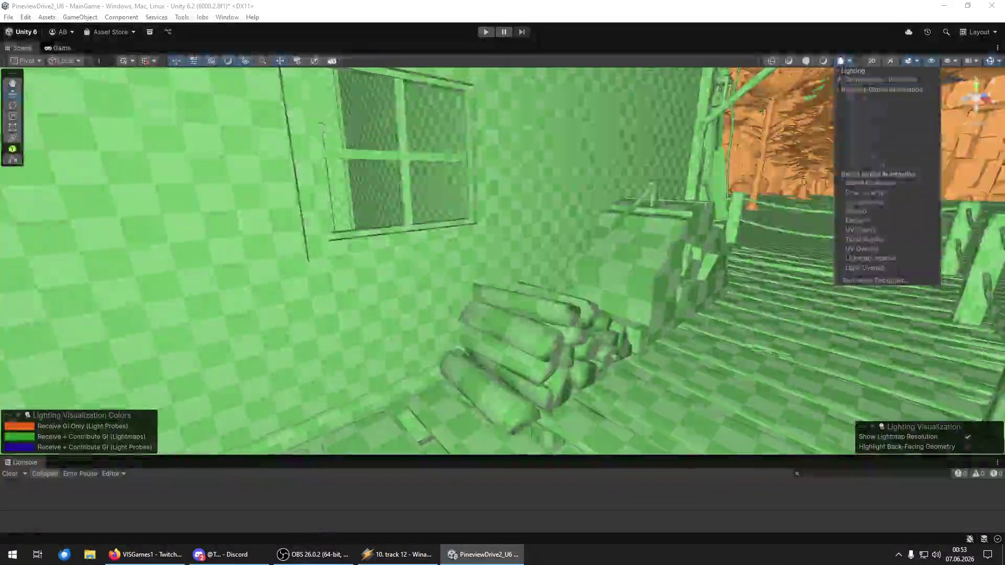
left_click(533, 346)
- Select the woodpile, the object beneath it, the crate and the axe to check their GI roles
left_click(533, 346)
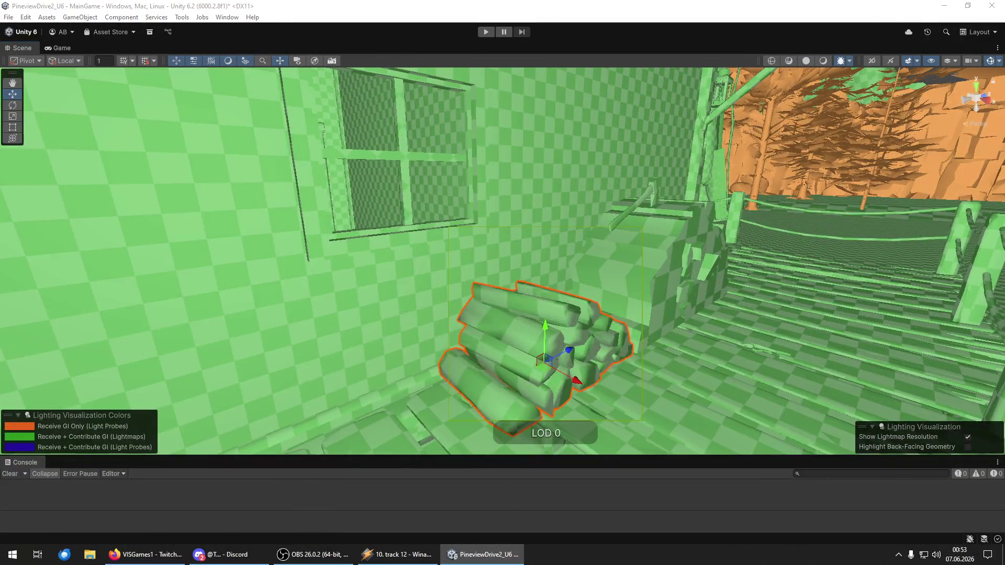
left_click(533, 346)
left_click(658, 269)
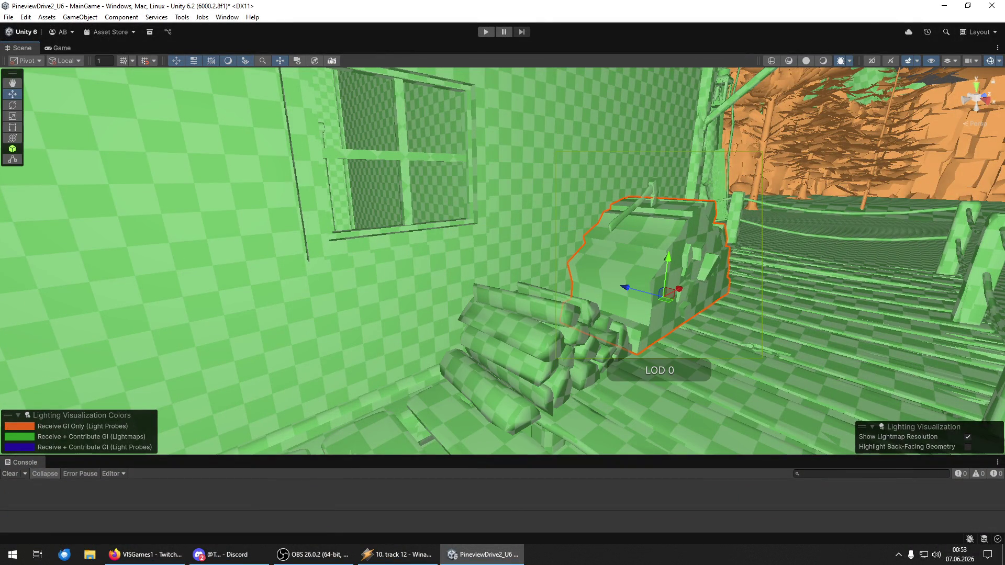
left_click_drag(550, 260, 549, 305)
left_click(550, 260)
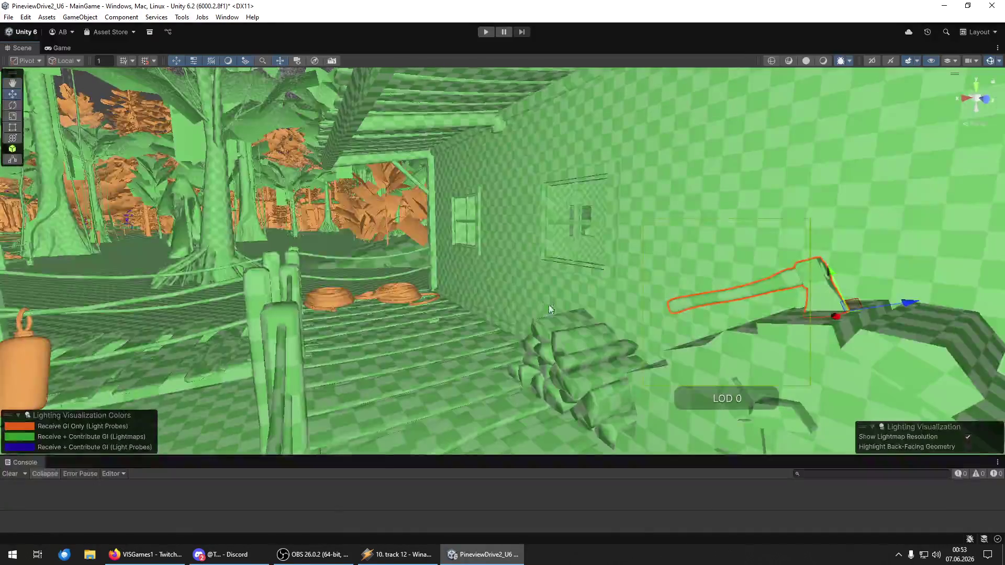
- Fly out across the porch, inspect the orange bamboo pole, then clear the selection
mouse_move(829, 270)
left_mouse_down()
mouse_move(792, 281)
mouse_move(849, 285)
mouse_move(780, 281)
mouse_move(603, 198)
mouse_move(599, 243)
left_mouse_up()
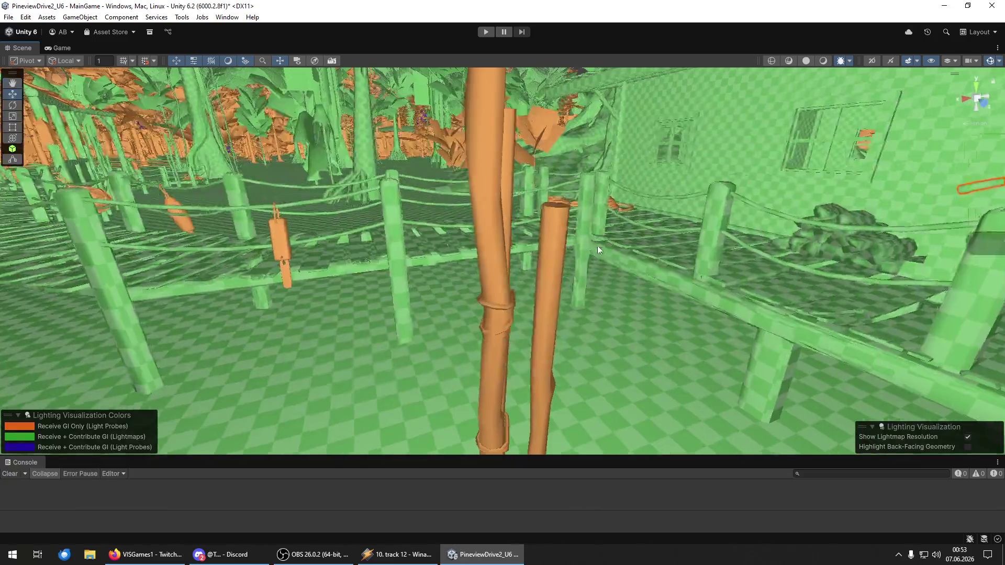
left_click(497, 281)
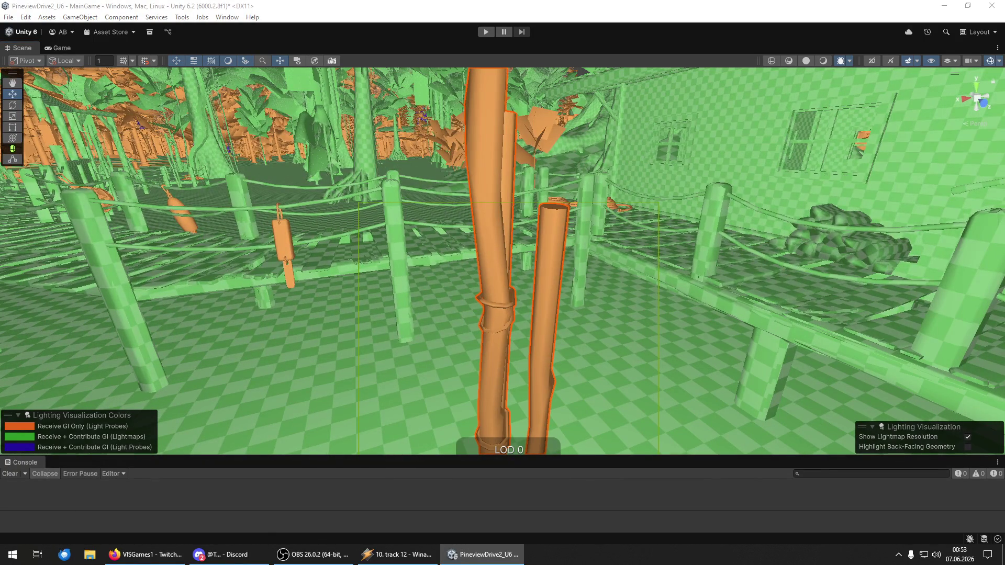
key("ctrl+shift+d")
- Return the Scene view to Shaded and fly through the house interior out onto the porch
left_click(823, 62)
left_click(825, 64)
left_click_drag(676, 188, 754, 183)
left_click_drag(764, 129, 604, 137)
mouse_move(428, 146)
left_mouse_down()
mouse_move(386, 140)
mouse_move(505, 139)
mouse_move(437, 143)
mouse_move(447, 157)
mouse_move(447, 147)
left_mouse_up()
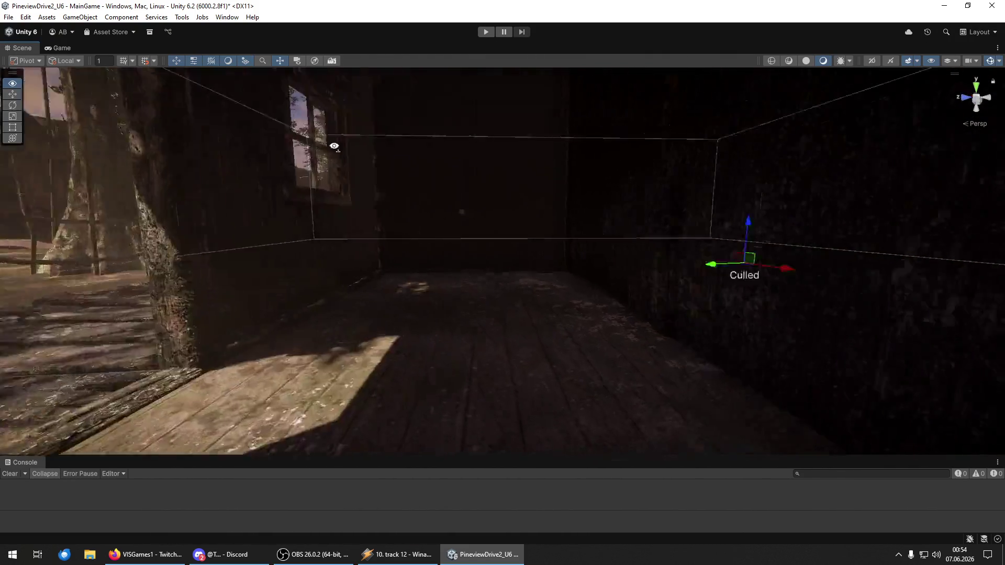
mouse_move(324, 144)
left_mouse_down()
mouse_move(418, 143)
mouse_move(585, 115)
mouse_move(188, 123)
mouse_move(587, 145)
mouse_move(588, 161)
mouse_move(624, 150)
mouse_move(908, 141)
mouse_move(919, 103)
left_mouse_up()
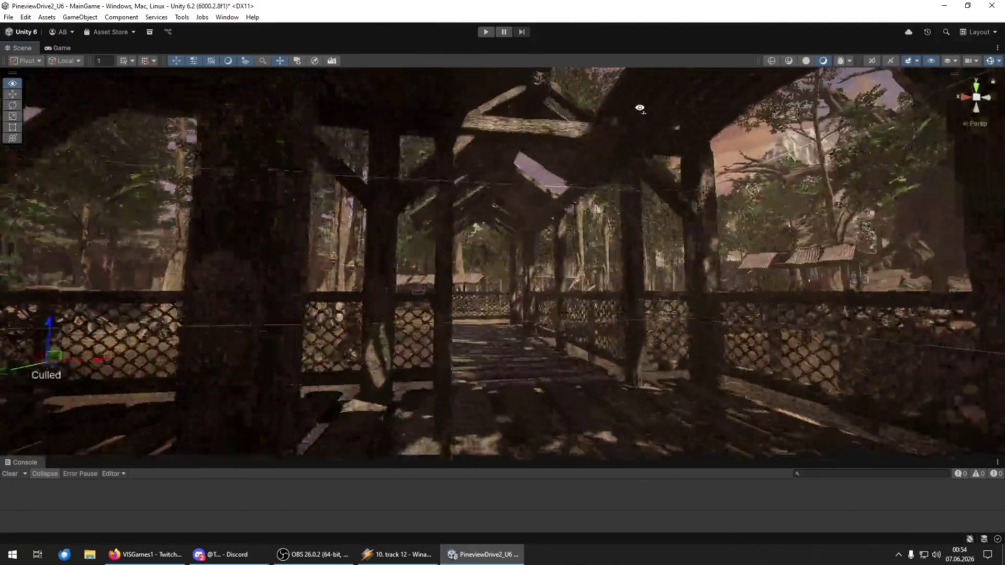
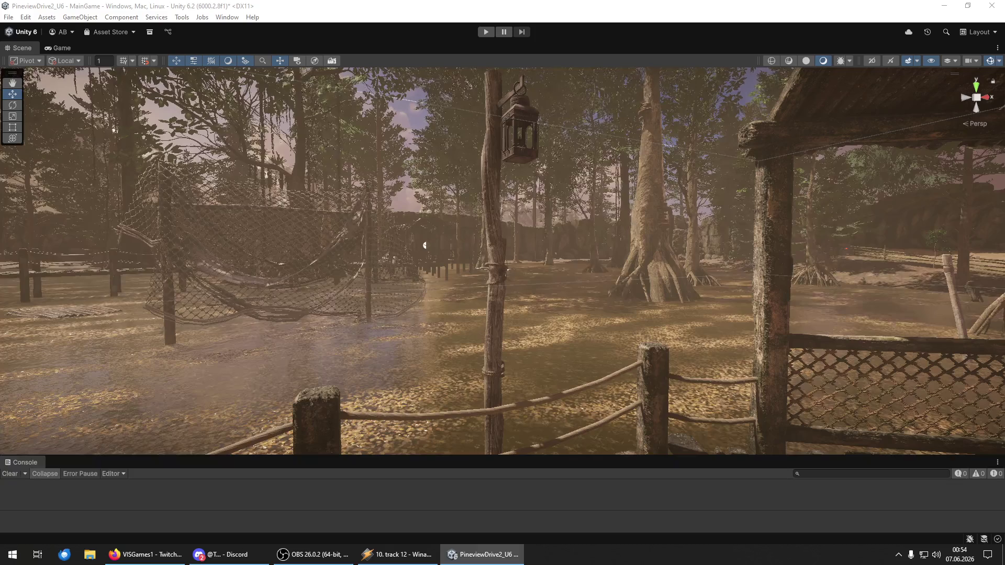
- Save the PineviewDrive2_U6 project and the MainGame scene from the File menu
left_click(8, 18)
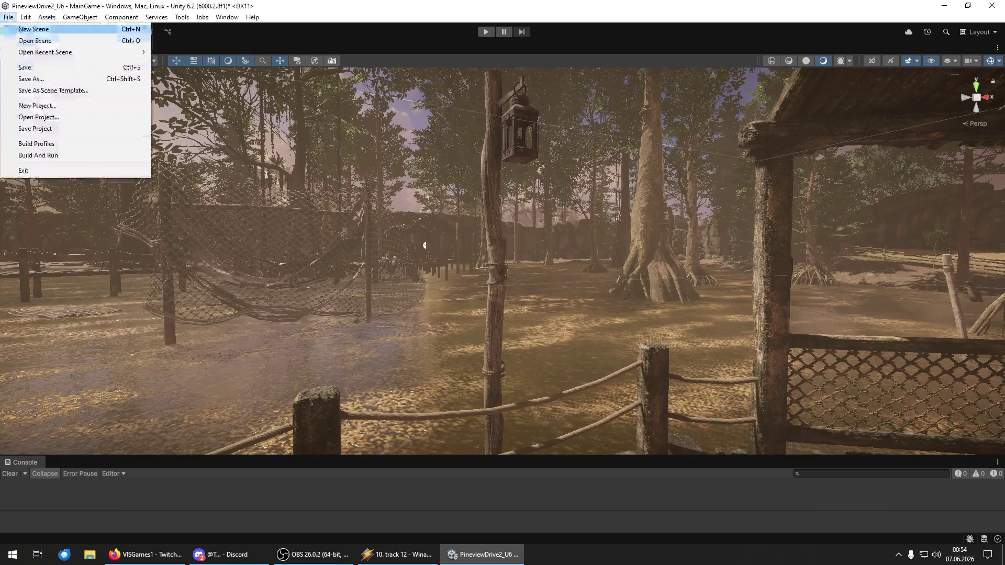
left_click(48, 128)
left_click(9, 18)
left_click(24, 67)
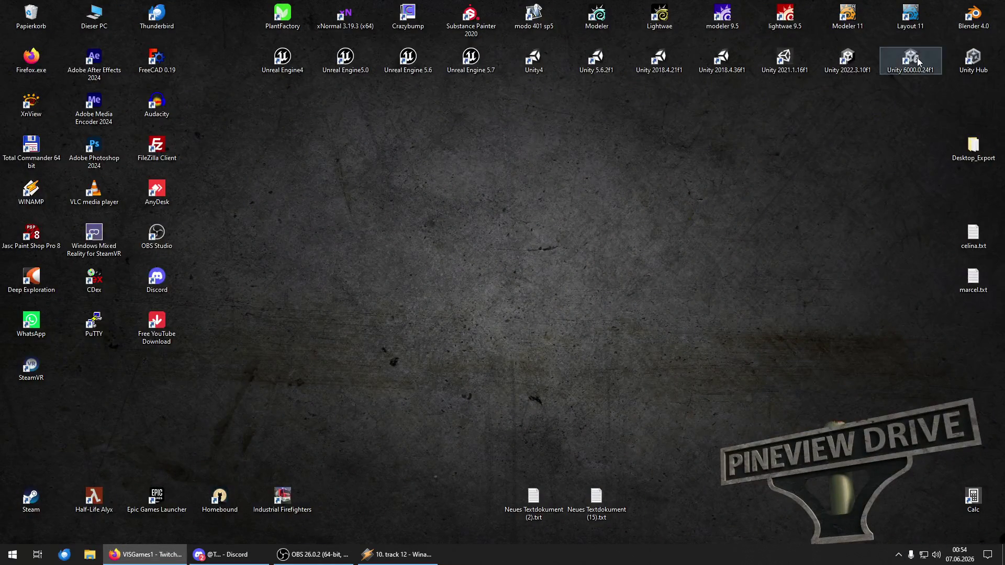
- Launch Unity Hub, reopen the PineviewDrive2_U6 project, and close the Hub window
double_click(919, 62)
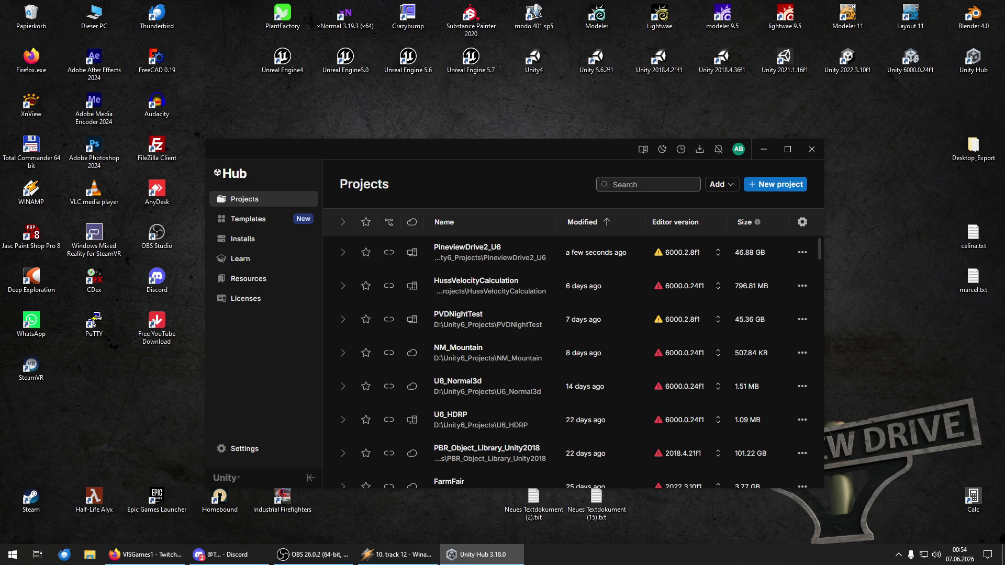
left_click(476, 254)
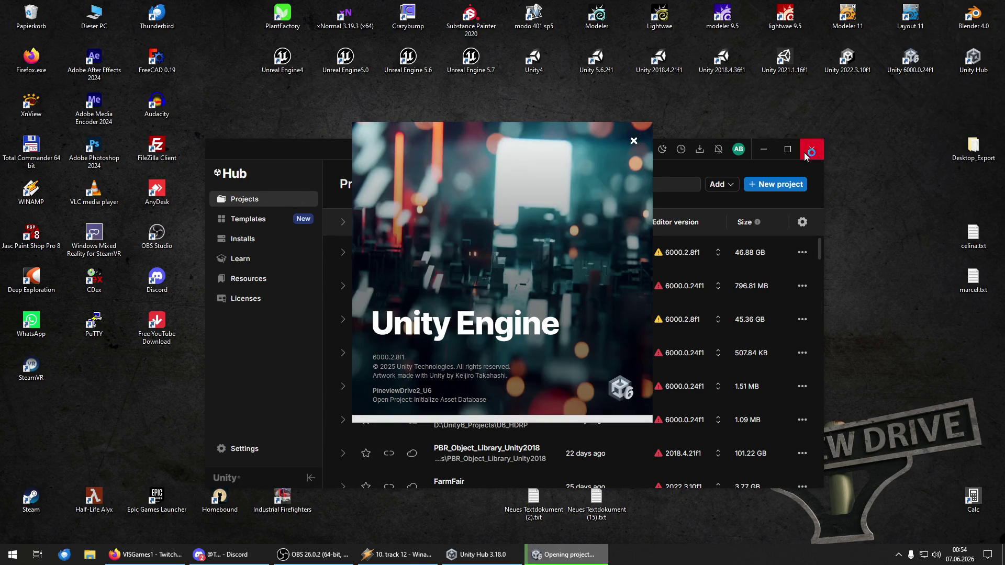
left_click(806, 155)
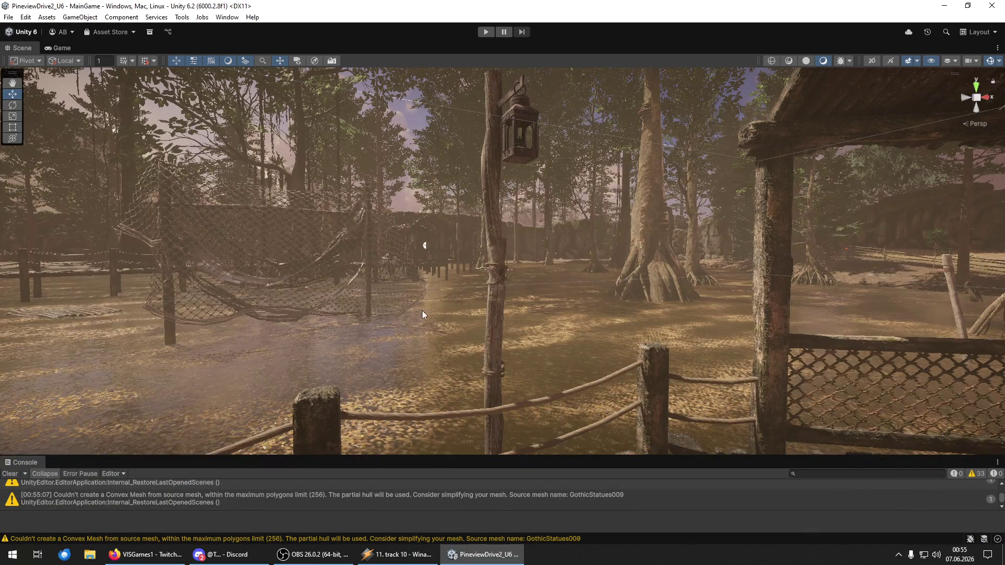
- Fly the Scene view through the roofed walkway and past the cabin into the forest clearing
key("alt")
left_click_drag(376, 244, 39, 481)
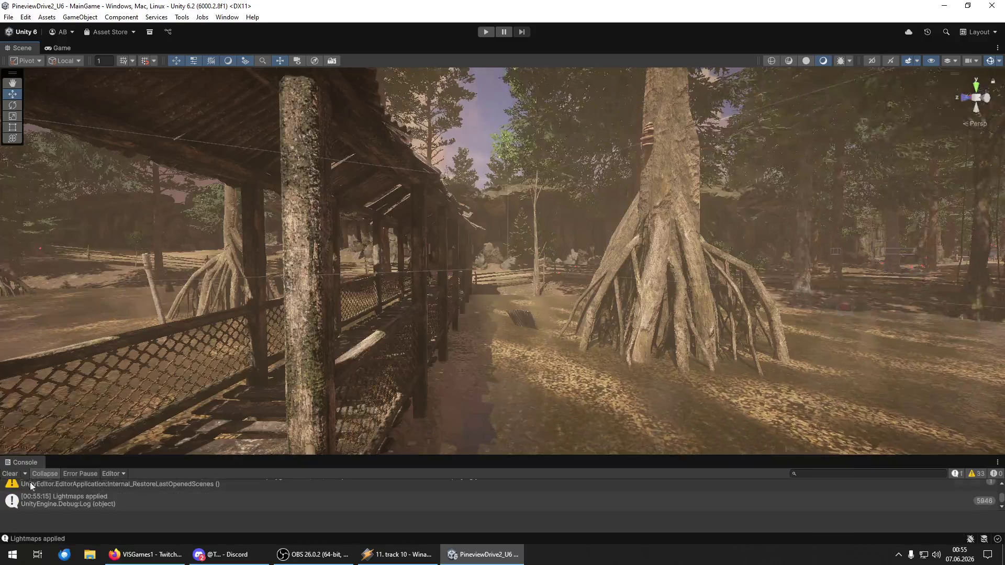
left_click(9, 476)
mouse_move(367, 293)
left_mouse_down()
mouse_move(462, 344)
mouse_move(31, 340)
mouse_move(864, 332)
mouse_move(362, 340)
mouse_move(702, 330)
mouse_move(922, 339)
left_mouse_up()
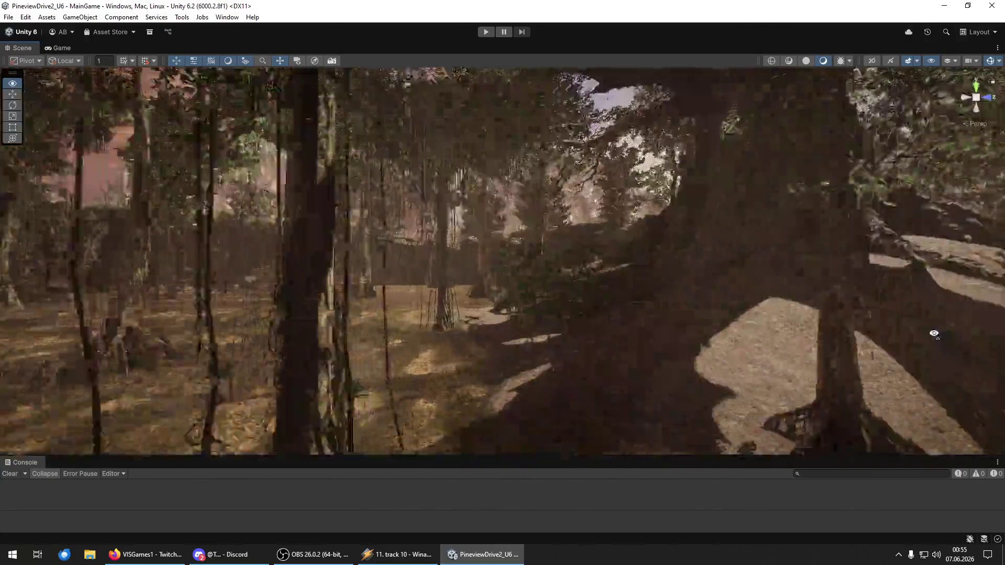
mouse_move(263, 333)
left_mouse_down()
mouse_move(161, 344)
mouse_move(965, 341)
mouse_move(9, 337)
mouse_move(122, 365)
left_mouse_up()
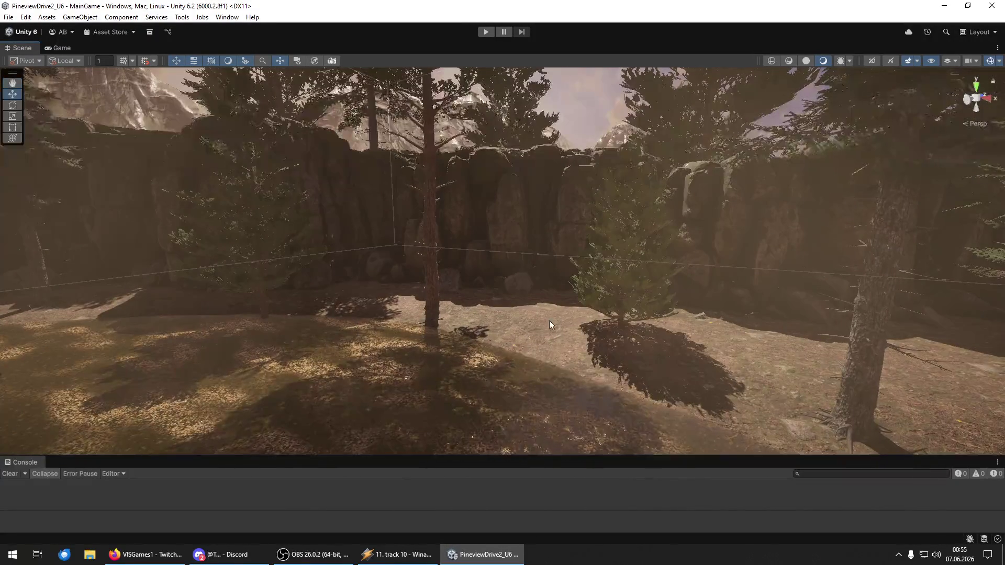
left_click(632, 273)
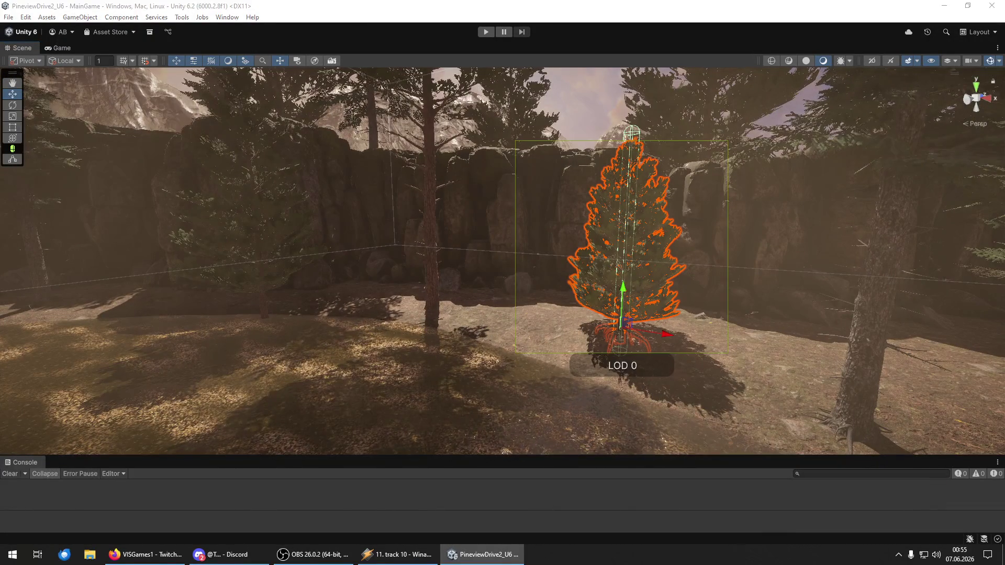
key("shift+d")
mouse_move(934, 369)
left_mouse_down()
mouse_move(754, 393)
mouse_move(698, 388)
mouse_move(832, 377)
mouse_move(747, 395)
mouse_move(504, 350)
mouse_move(416, 307)
mouse_move(422, 265)
mouse_move(435, 275)
left_mouse_up()
left_click(416, 307)
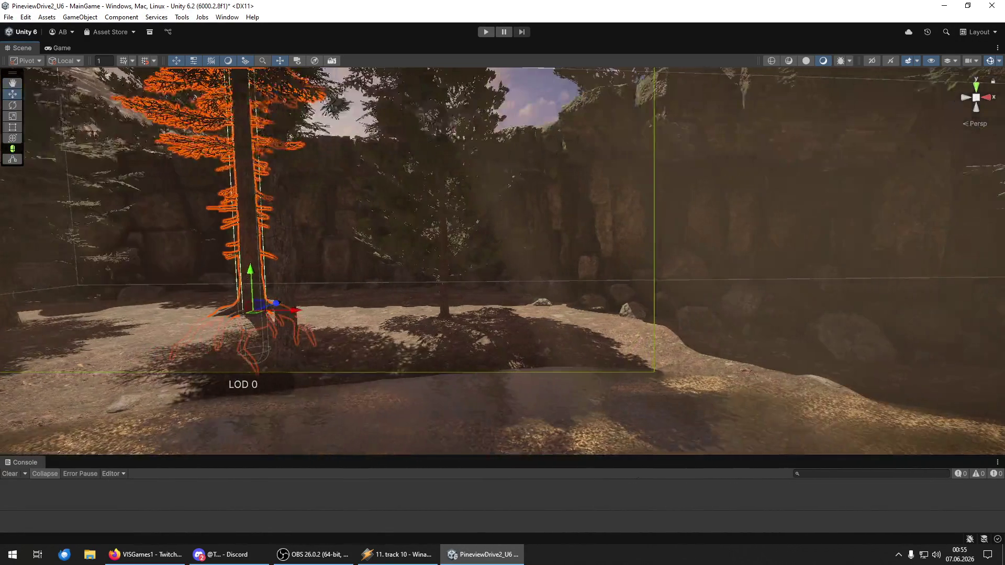
- Drop a new pine tree into the clearing, frame it, and shift it left with the Move tool
mouse_move(1004, 377)
left_mouse_down()
mouse_move(674, 376)
mouse_move(604, 352)
left_mouse_up()
key("f")
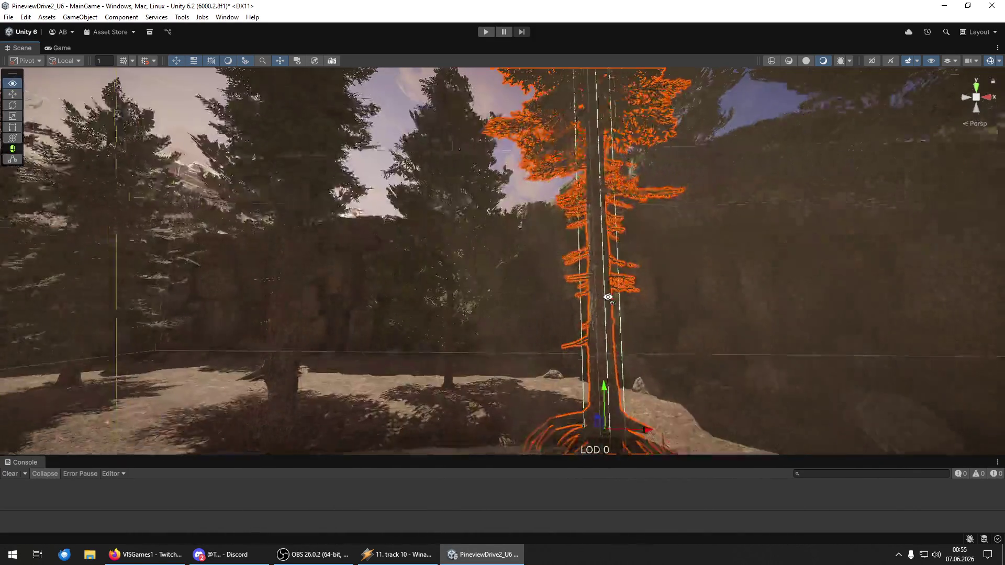
key("w")
left_click_drag(587, 422, 595, 410)
mouse_move(656, 381)
left_mouse_down()
mouse_move(442, 407)
mouse_move(398, 399)
mouse_move(643, 423)
left_mouse_up()
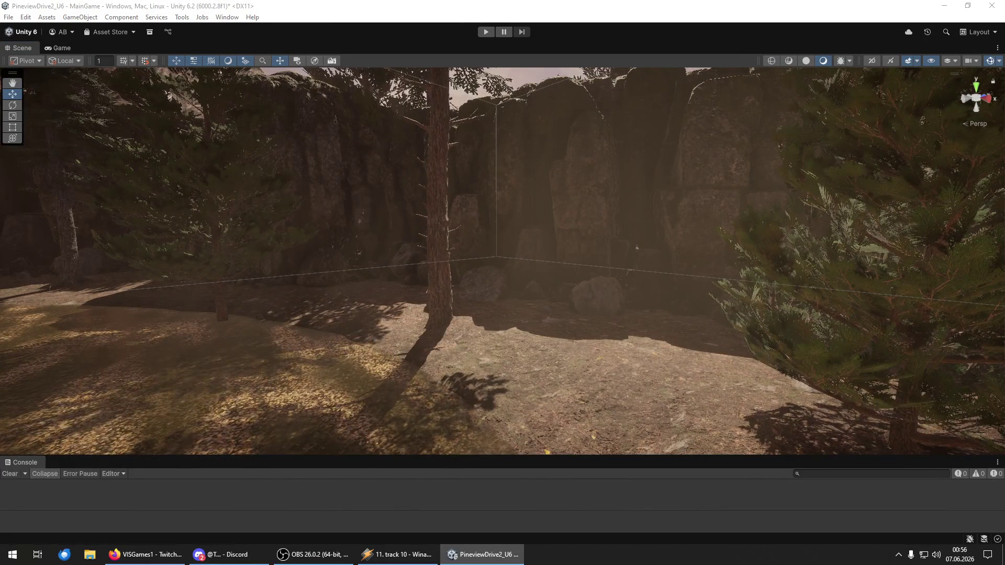
- Frame the clearing tree, then add another pine on the ground to its right
left_click(588, 379)
key("y")
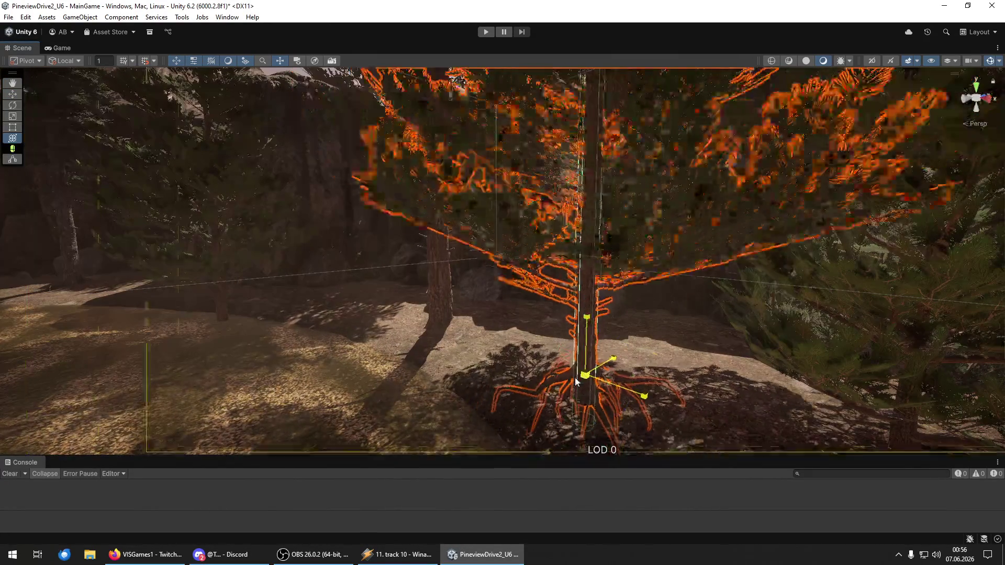
scroll(577, 381, "down", 5)
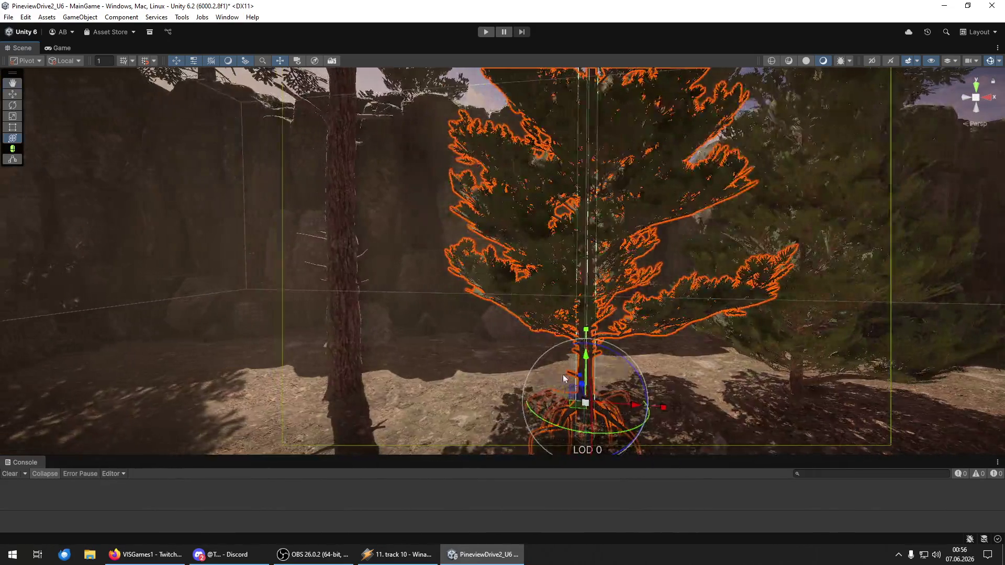
scroll(642, 372, "down", 3)
mouse_move(642, 372)
left_mouse_down()
mouse_move(517, 353)
mouse_move(352, 359)
mouse_move(386, 382)
left_mouse_up()
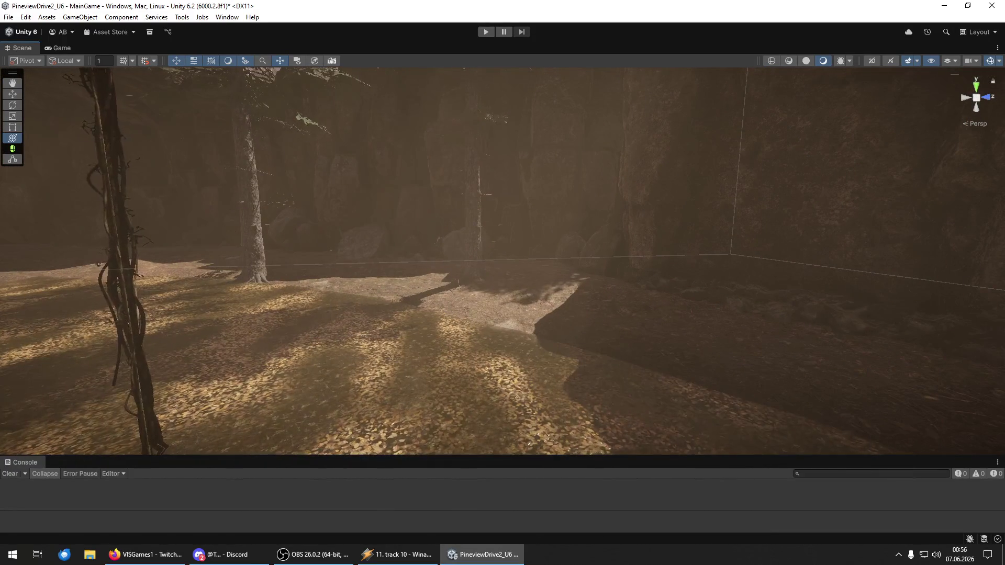
mouse_move(1004, 350)
left_mouse_down()
mouse_move(541, 354)
mouse_move(637, 303)
mouse_move(661, 343)
left_mouse_up()
key("ctrl+z")
mouse_move(1004, 378)
left_mouse_down()
mouse_move(623, 379)
mouse_move(589, 339)
mouse_move(377, 325)
left_mouse_up()
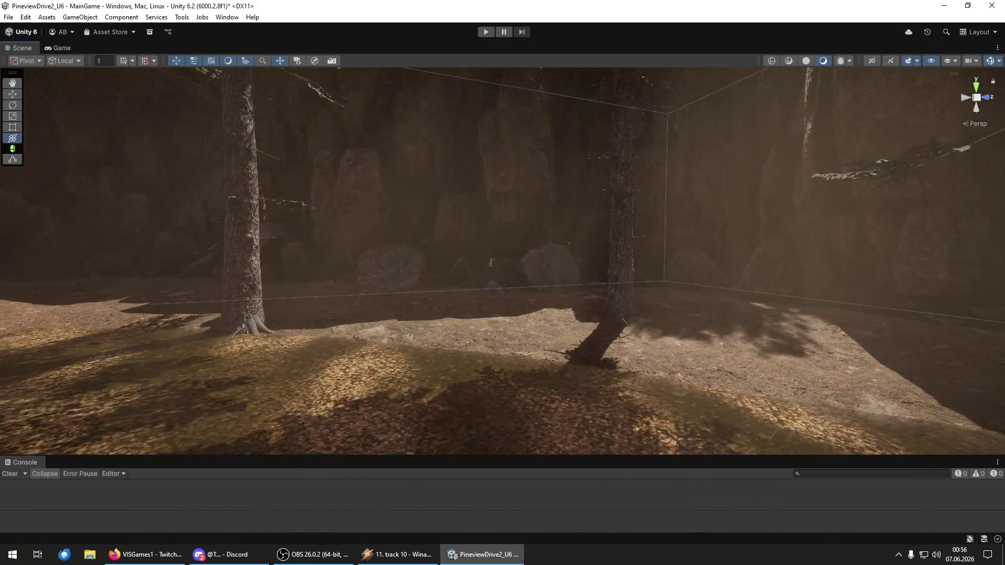
- Add a pine at the left of the clearing and orbit around the centre tree to check placement
mouse_move(1004, 366)
left_mouse_down()
mouse_move(275, 359)
mouse_move(58, 315)
left_mouse_up()
mouse_move(220, 335)
left_mouse_down()
mouse_move(293, 303)
mouse_move(304, 260)
mouse_move(293, 284)
left_mouse_up()
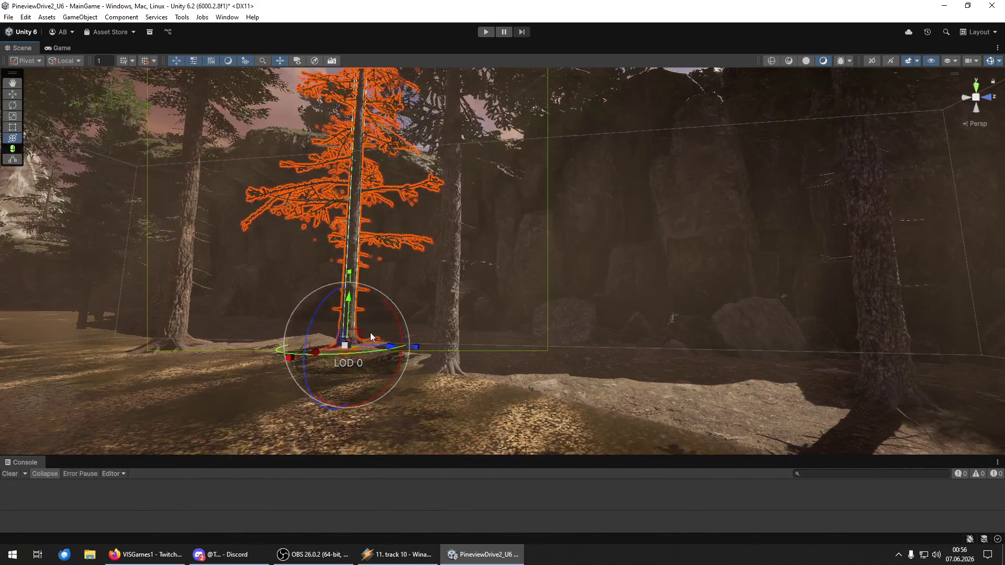
mouse_move(338, 348)
left_mouse_down()
mouse_move(390, 368)
mouse_move(976, 391)
left_mouse_up()
key("shift+d")
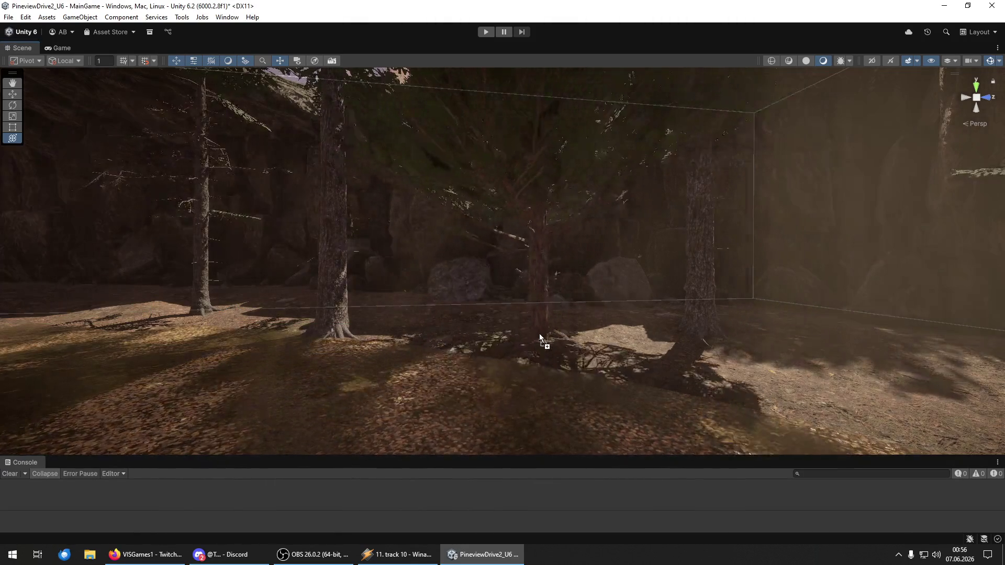
left_click(540, 335)
mouse_move(524, 349)
left_mouse_down()
mouse_move(606, 375)
mouse_move(788, 395)
mouse_move(728, 459)
left_mouse_up()
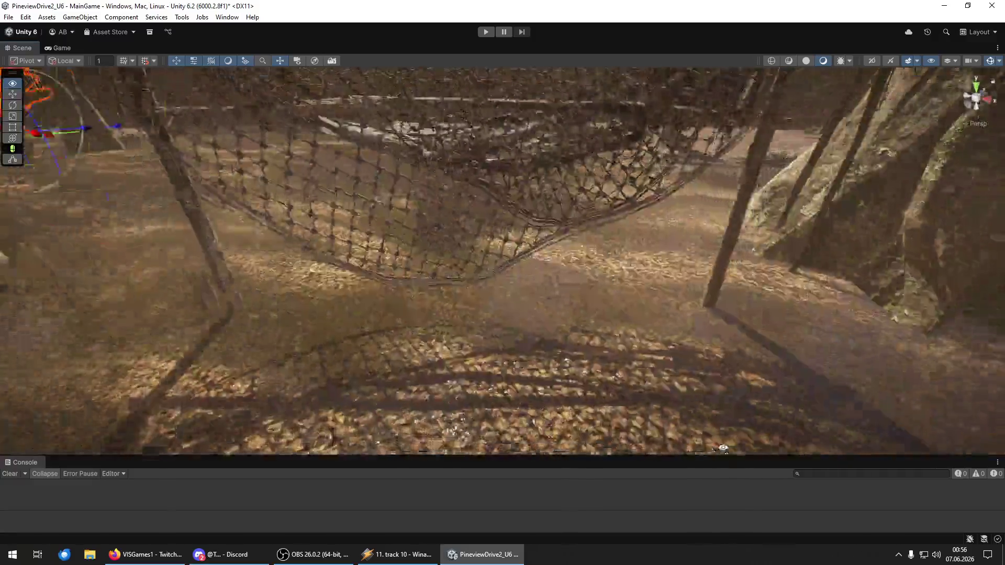
key("f")
mouse_move(651, 386)
left_mouse_down()
mouse_move(580, 352)
mouse_move(573, 370)
mouse_move(506, 371)
mouse_move(673, 381)
mouse_move(830, 372)
mouse_move(755, 388)
mouse_move(775, 387)
left_mouse_up()
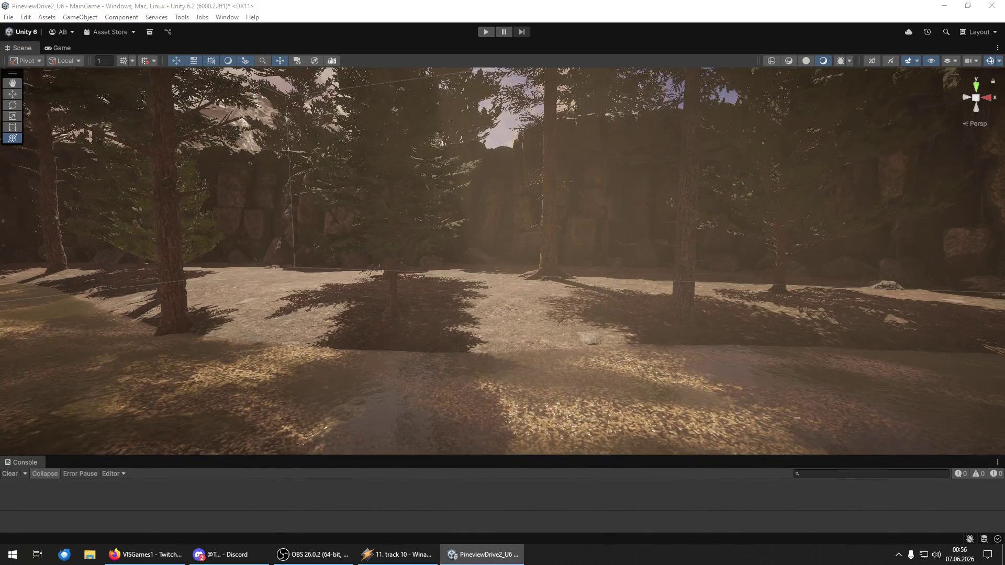
- Select the clearing pine and swing the view along the rock wall
left_click(530, 311)
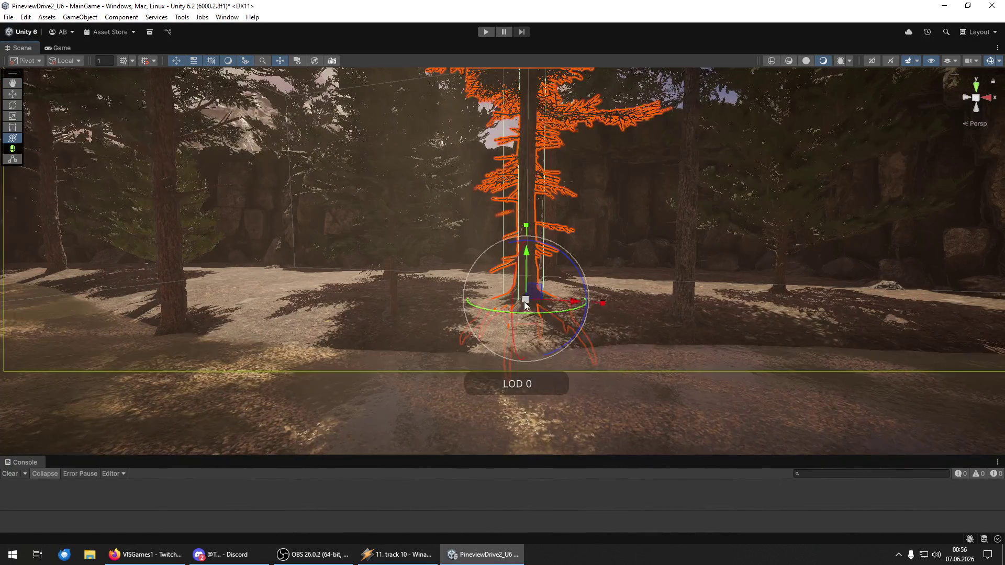
mouse_move(640, 299)
left_mouse_down()
mouse_move(700, 275)
mouse_move(700, 297)
left_mouse_up()
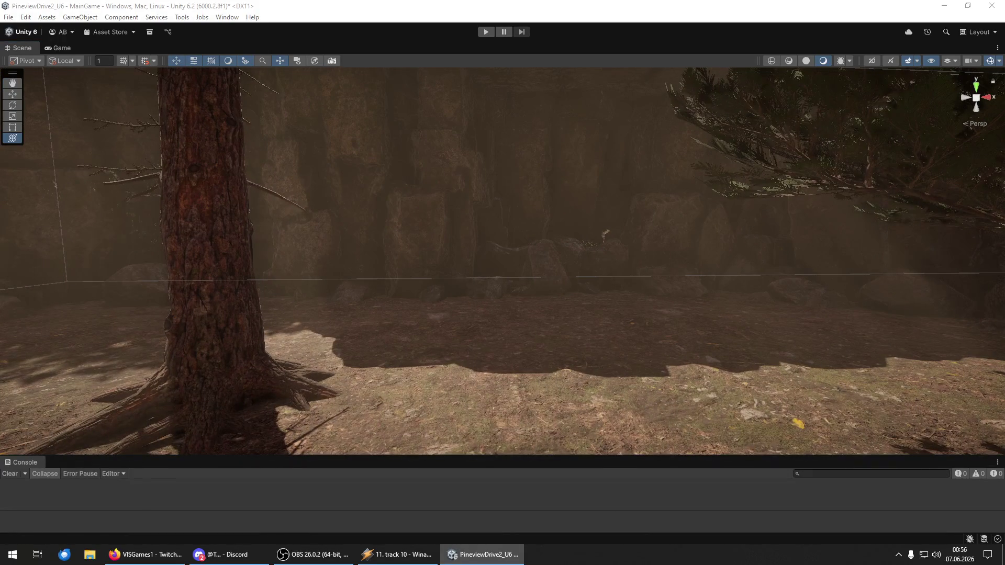
mouse_move(548, 341)
left_mouse_down()
mouse_move(545, 352)
mouse_move(565, 299)
mouse_move(741, 314)
mouse_move(725, 331)
mouse_move(800, 371)
left_mouse_up()
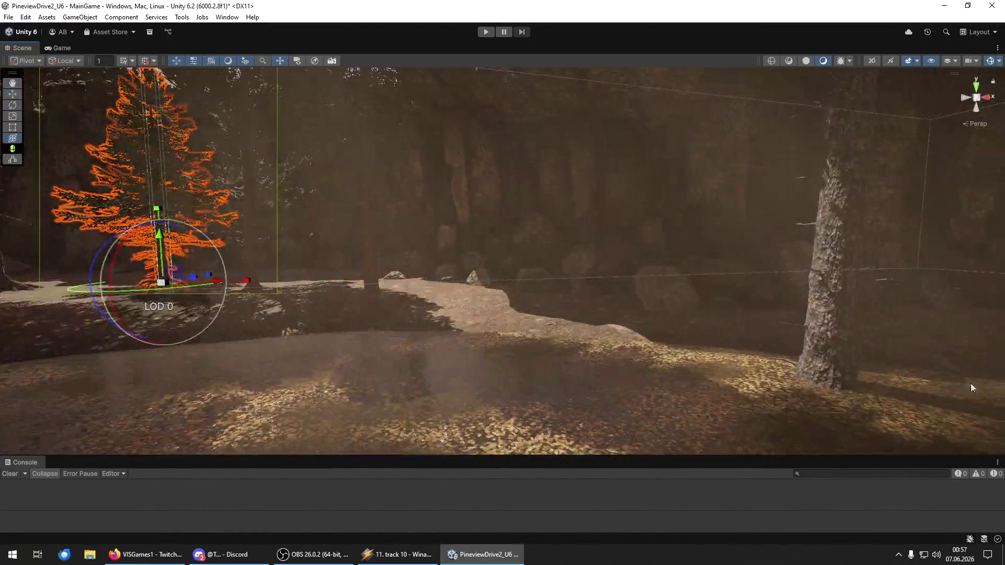
left_click_drag(665, 349, 667, 344)
- Place a new pine beside the rock wall and drag in another pine prefab
mouse_move(924, 460)
left_mouse_down()
mouse_move(450, 321)
mouse_move(446, 328)
mouse_move(471, 274)
mouse_move(444, 292)
mouse_move(543, 314)
mouse_move(389, 333)
left_mouse_up()
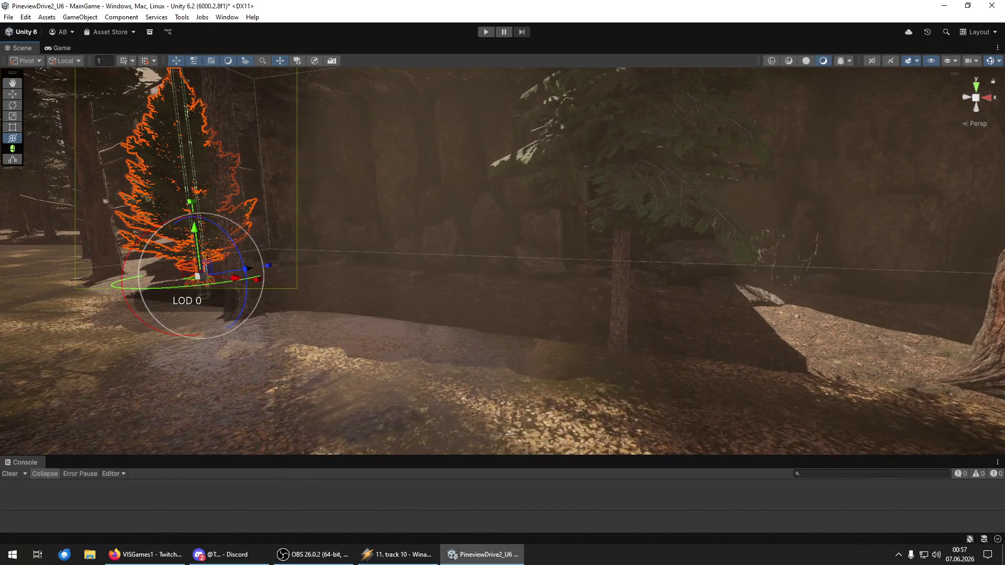
left_click_drag(198, 278, 494, 308)
left_click_drag(429, 329, 427, 326)
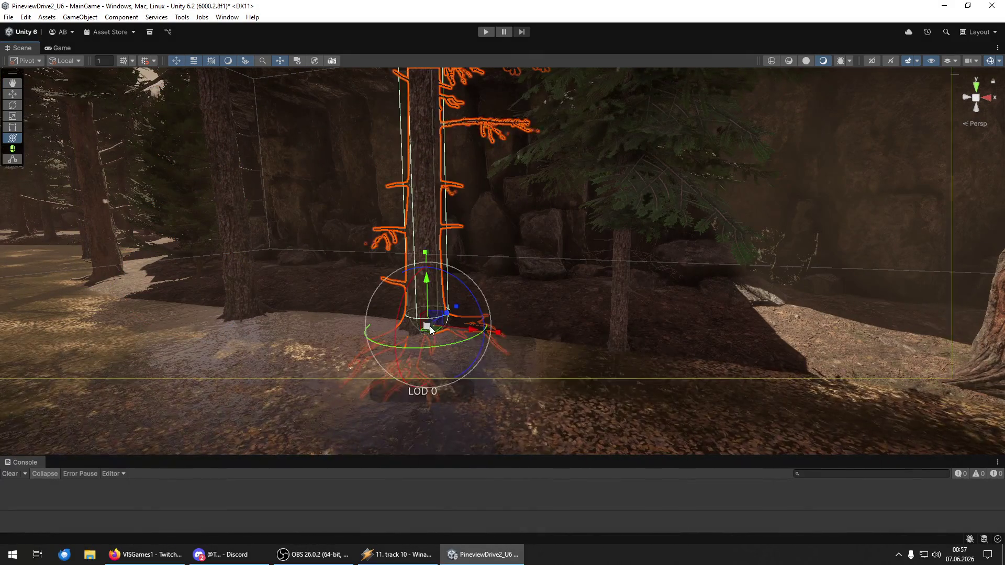
mouse_move(520, 308)
left_mouse_down()
mouse_move(516, 251)
mouse_move(692, 276)
mouse_move(801, 318)
left_mouse_up()
mouse_move(1004, 377)
left_mouse_down()
mouse_move(678, 399)
mouse_move(567, 294)
mouse_move(575, 281)
left_mouse_up()
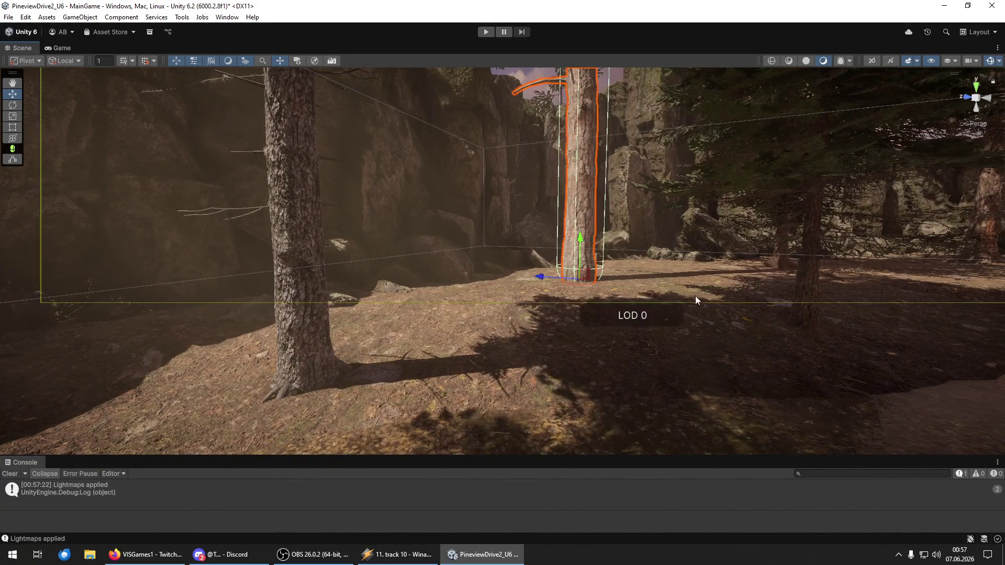
- Delete misplaced pines and drop replacement pine prefabs into the rocky clearing
key("Delete")
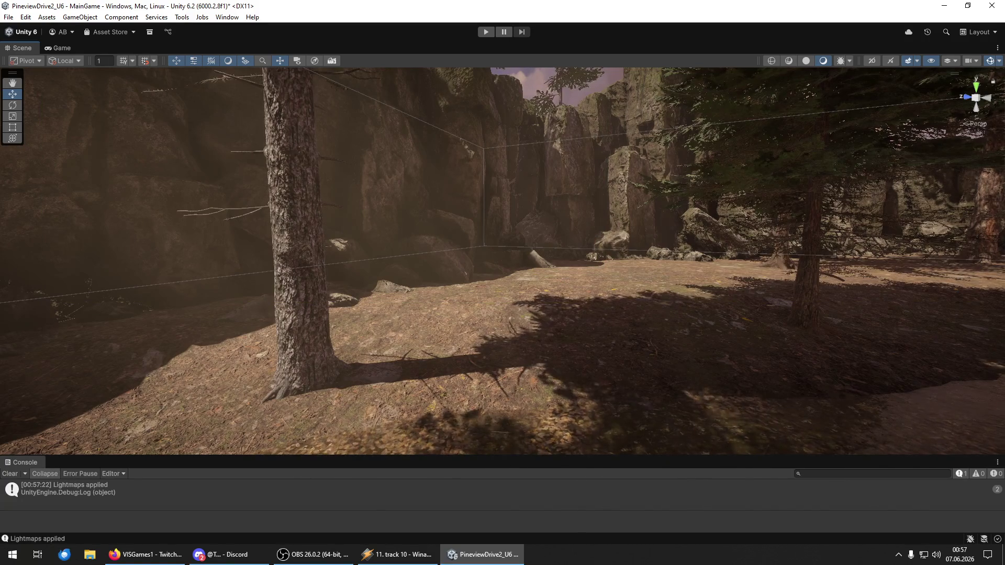
mouse_move(1004, 413)
left_mouse_down()
mouse_move(822, 413)
mouse_move(626, 294)
left_mouse_up()
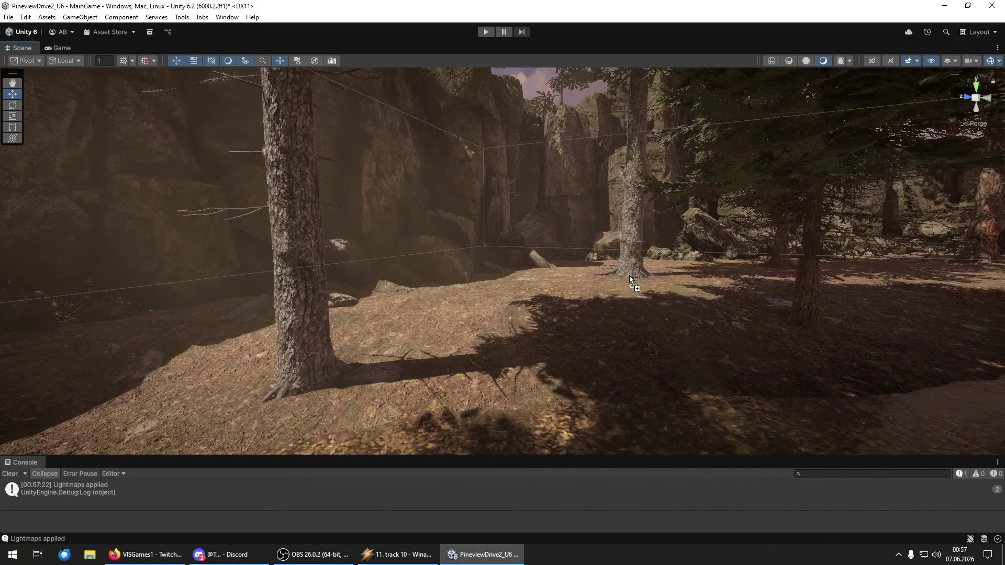
mouse_move(1004, 315)
left_mouse_down()
mouse_move(558, 309)
mouse_move(515, 294)
mouse_move(1004, 294)
mouse_move(557, 319)
mouse_move(529, 300)
mouse_move(534, 319)
mouse_move(618, 343)
left_mouse_up()
key("f")
mouse_move(1004, 259)
left_mouse_down()
mouse_move(780, 263)
mouse_move(776, 276)
mouse_move(654, 300)
mouse_move(680, 298)
left_mouse_up()
key("Delete")
mouse_move(1004, 346)
left_mouse_down()
mouse_move(692, 353)
mouse_move(494, 312)
mouse_move(483, 328)
mouse_move(712, 355)
left_mouse_up()
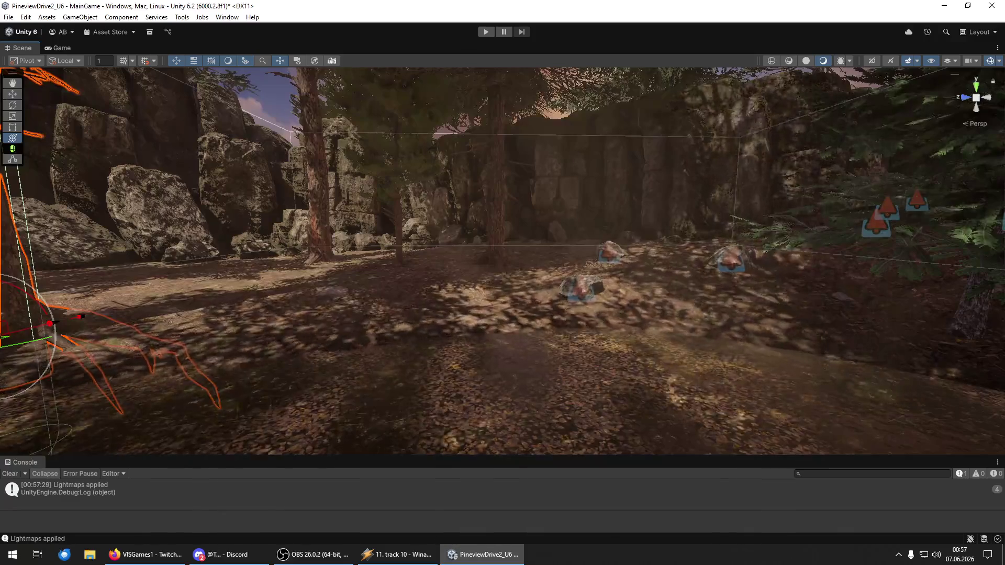
mouse_move(1004, 314)
left_mouse_down()
mouse_move(594, 309)
mouse_move(571, 291)
mouse_move(550, 303)
mouse_move(648, 306)
mouse_move(657, 292)
mouse_move(235, 292)
mouse_move(6, 279)
mouse_move(913, 281)
mouse_move(981, 291)
mouse_move(835, 360)
mouse_move(520, 298)
mouse_move(452, 254)
mouse_move(493, 288)
left_mouse_up()
key("y")
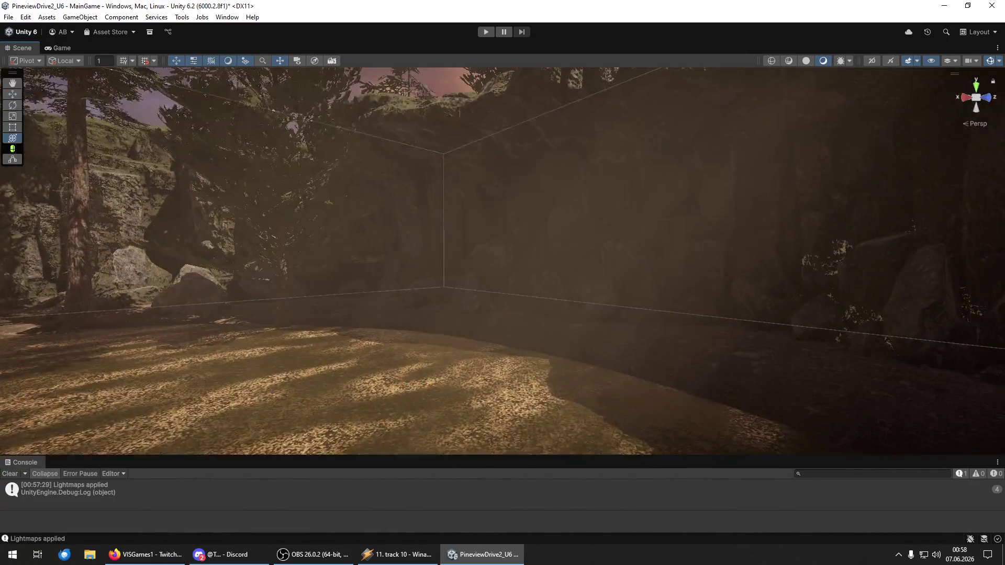
- Add two more tall trees to the dim forest stretch and scale one of them up
mouse_move(547, 358)
left_mouse_down()
mouse_move(485, 383)
mouse_move(502, 375)
left_mouse_up()
key("w")
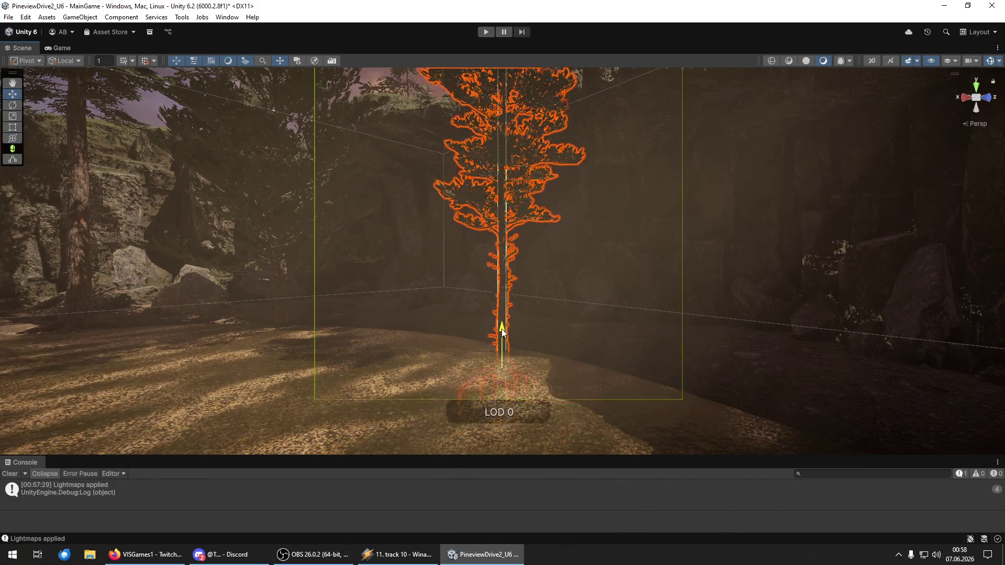
mouse_move(502, 335)
left_mouse_down()
mouse_move(474, 335)
mouse_move(466, 274)
mouse_move(579, 309)
mouse_move(560, 314)
left_mouse_up()
left_click_drag(362, 305, 991, 364)
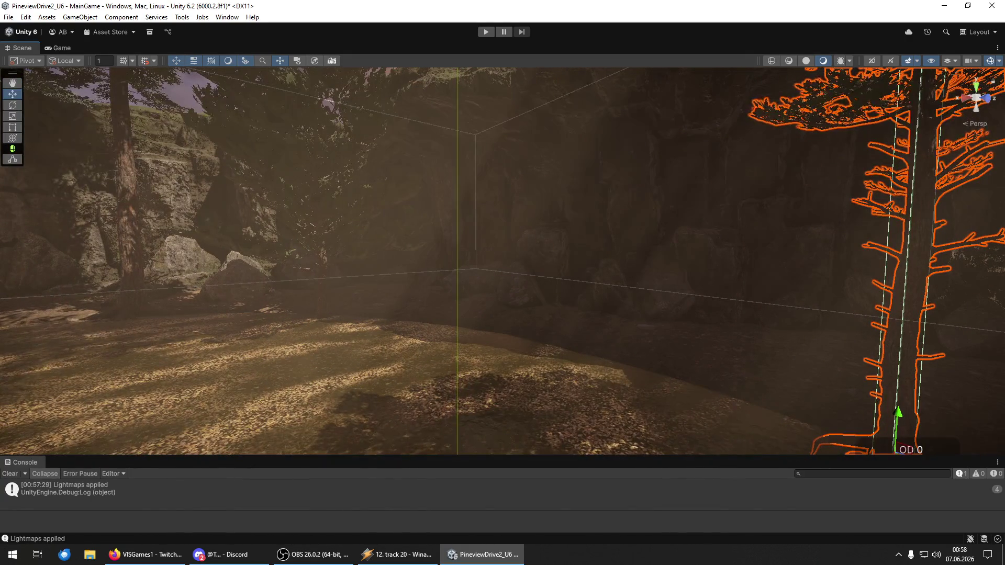
key("Escape")
mouse_move(574, 358)
left_mouse_down()
mouse_move(602, 347)
mouse_move(572, 359)
mouse_move(550, 337)
mouse_move(453, 335)
left_mouse_up()
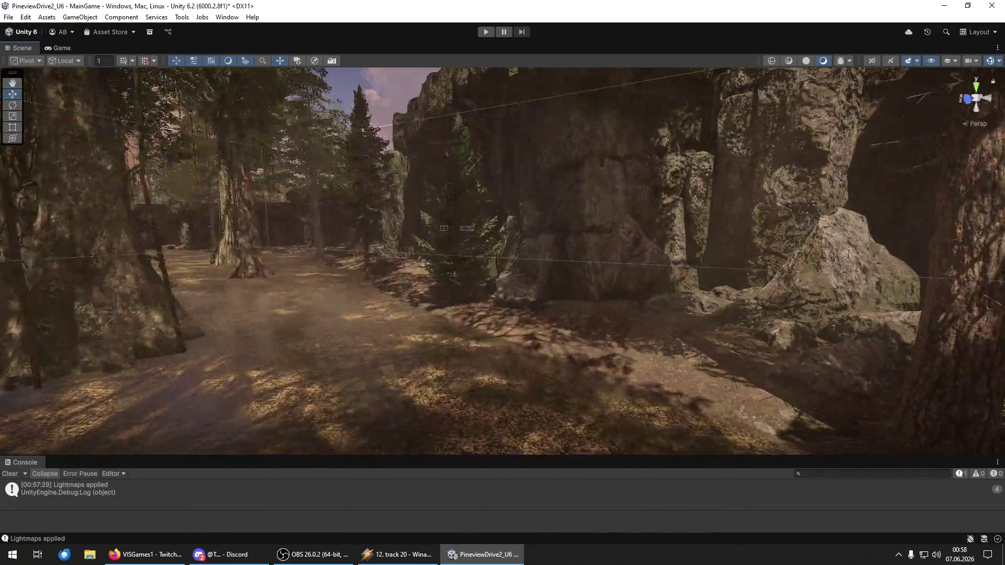
mouse_move(1004, 379)
left_mouse_down()
mouse_move(801, 379)
mouse_move(610, 352)
mouse_move(603, 359)
left_mouse_up()
mouse_move(602, 359)
left_mouse_down()
mouse_move(666, 353)
mouse_move(684, 291)
mouse_move(792, 317)
mouse_move(738, 344)
mouse_move(671, 353)
mouse_move(705, 292)
mouse_move(628, 357)
mouse_move(650, 375)
mouse_move(795, 406)
left_mouse_up()
left_click(646, 366)
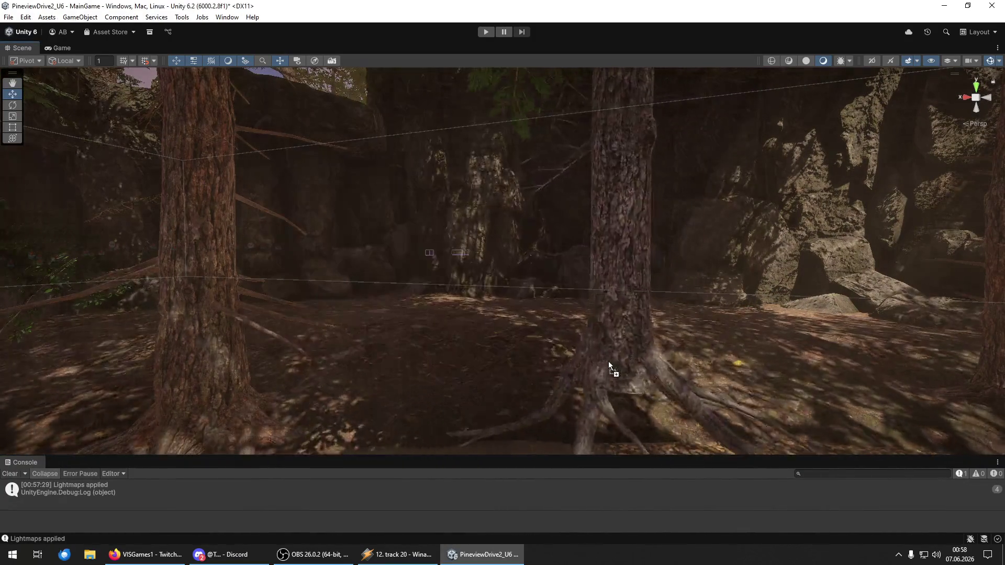
- Reposition a tree with the Move gizmo and swap a pine beside the path for a root-based tree
left_click(614, 355)
mouse_move(614, 355)
left_mouse_down()
mouse_move(589, 370)
mouse_move(575, 364)
mouse_move(605, 340)
mouse_move(606, 294)
mouse_move(594, 347)
left_mouse_up()
key("w")
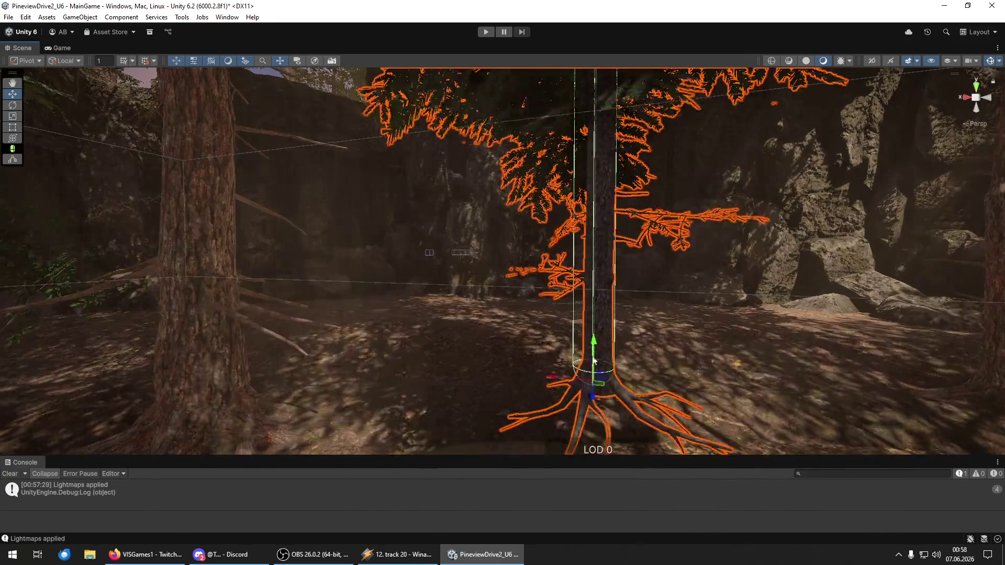
left_click_drag(589, 392, 598, 334)
left_click_drag(600, 290, 603, 373)
mouse_move(599, 429)
left_mouse_down()
mouse_move(597, 341)
mouse_move(492, 348)
mouse_move(478, 328)
mouse_move(498, 337)
mouse_move(828, 337)
mouse_move(758, 254)
mouse_move(624, 287)
mouse_move(139, 326)
mouse_move(143, 341)
mouse_move(763, 343)
mouse_move(824, 330)
mouse_move(891, 334)
mouse_move(752, 332)
mouse_move(797, 332)
mouse_move(805, 352)
left_mouse_up()
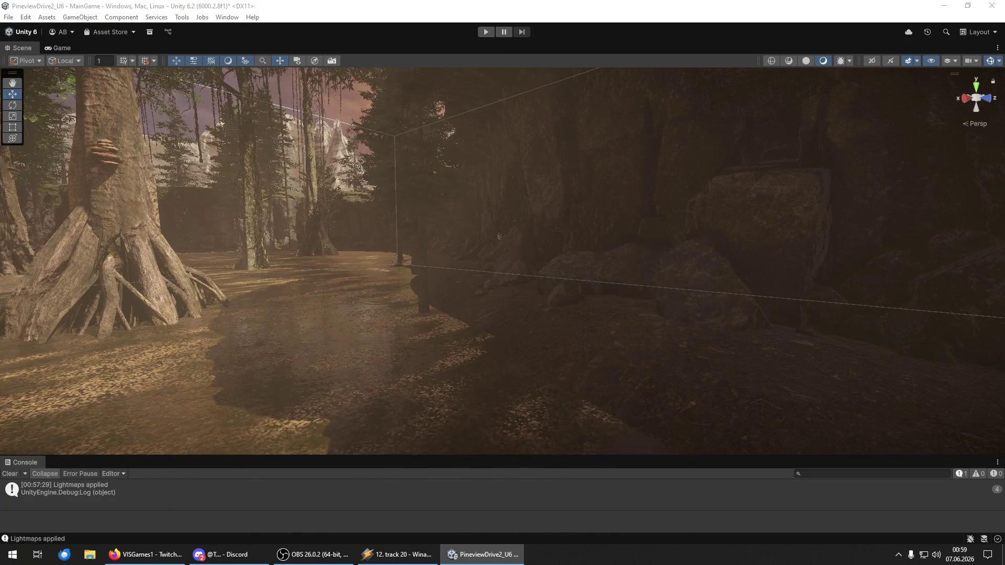
left_click_drag(541, 339, 525, 334)
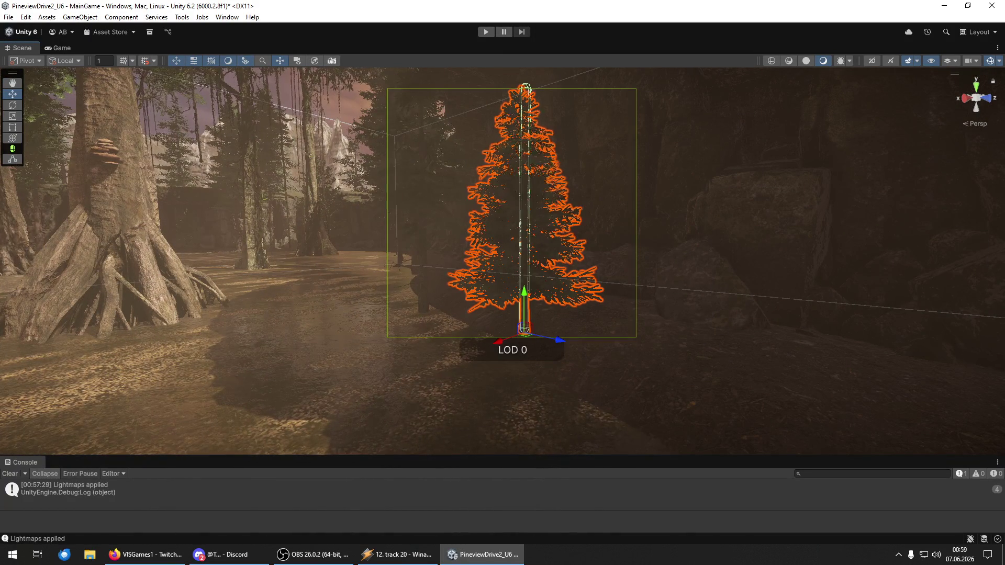
key("Delete")
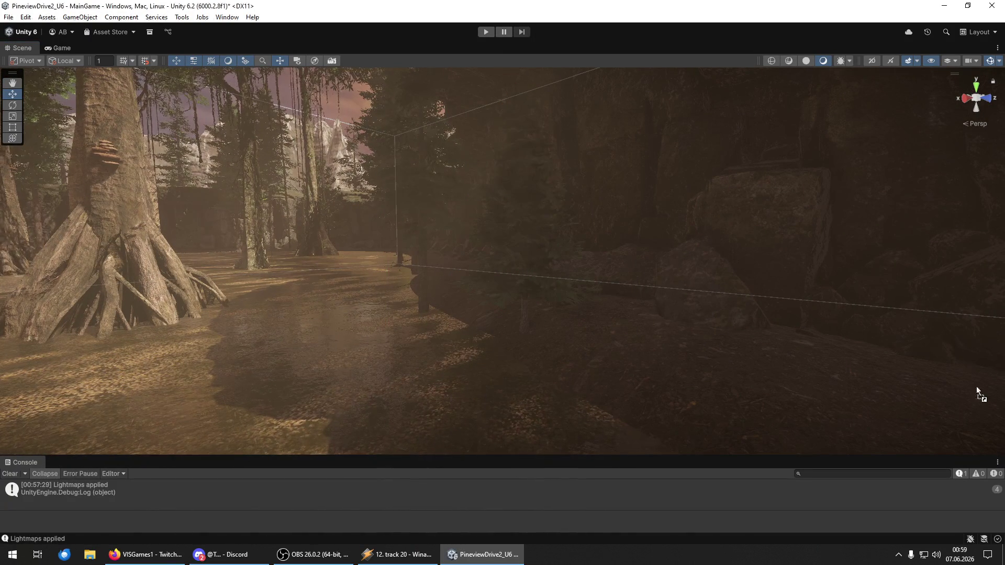
mouse_move(668, 397)
left_mouse_down()
mouse_move(580, 338)
mouse_move(680, 363)
mouse_move(654, 340)
mouse_move(649, 359)
left_mouse_up()
- Select the new pine, spruce and fir trees and parent them under SceneSwamp > Plants
left_click(558, 345)
key("ctrl+a")
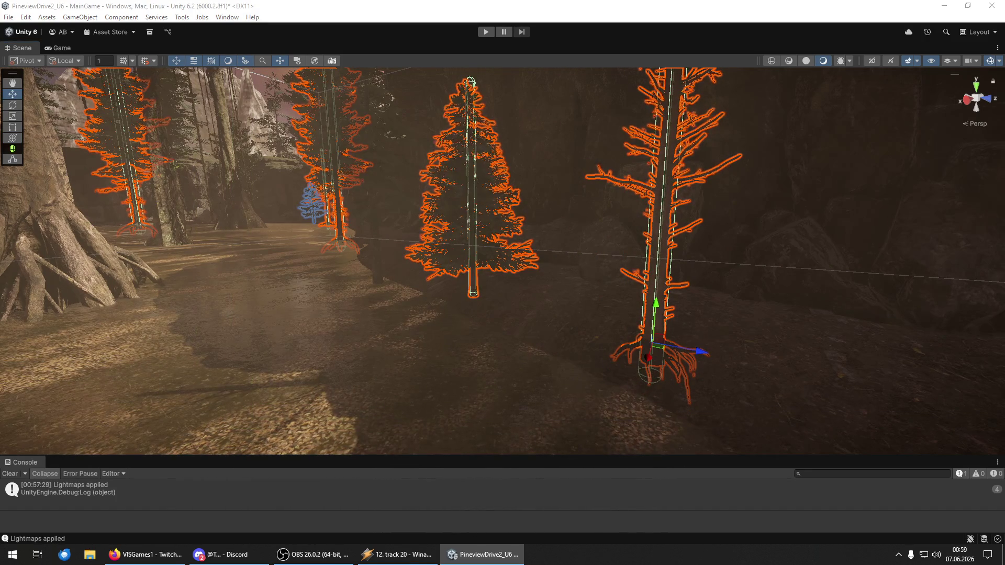
left_click(822, 227)
scroll(815, 227, "up", 5)
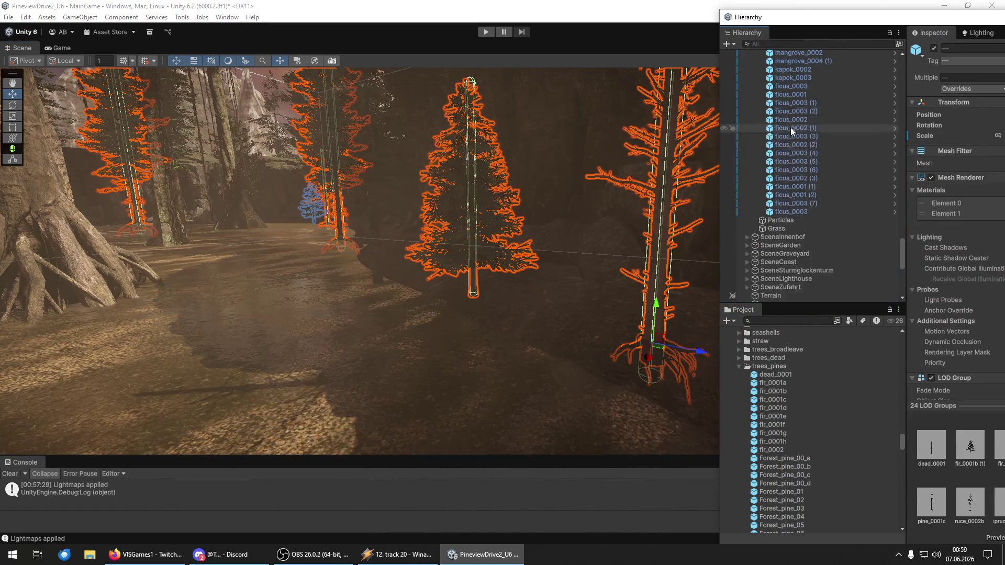
scroll(795, 147, "down", 5)
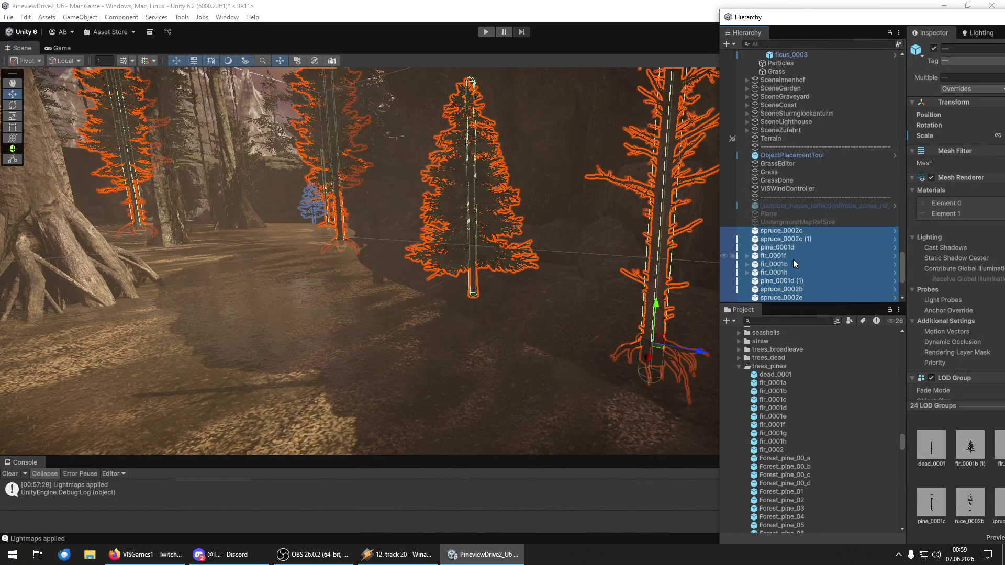
left_click_drag(807, 66, 806, 61)
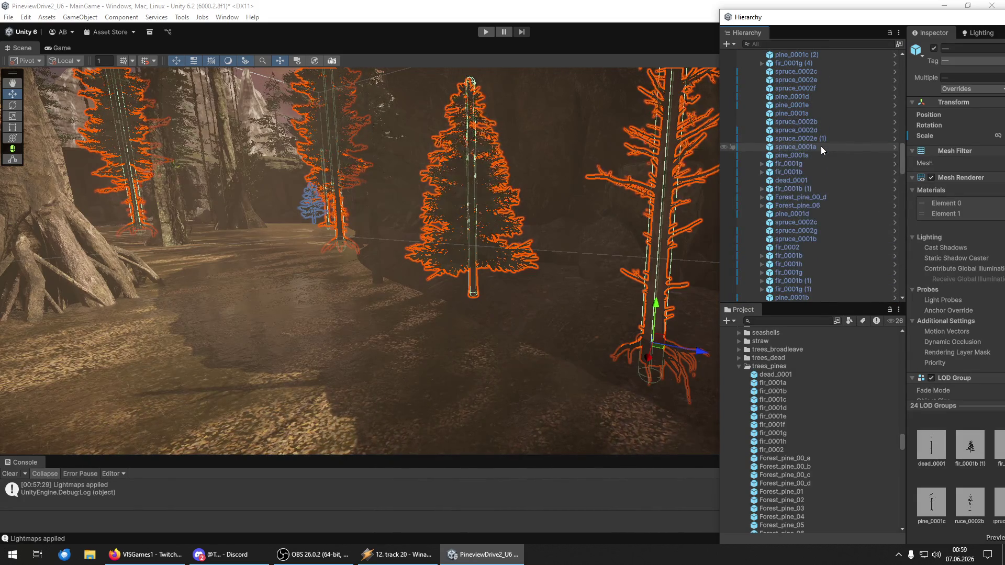
scroll(822, 148, "up", 5)
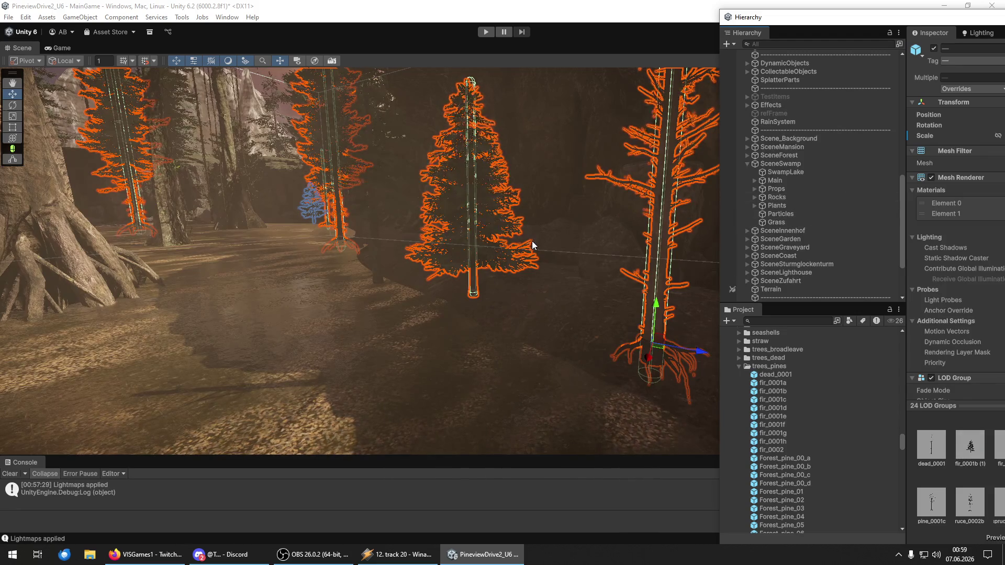
left_click_drag(370, 267, 241, 268)
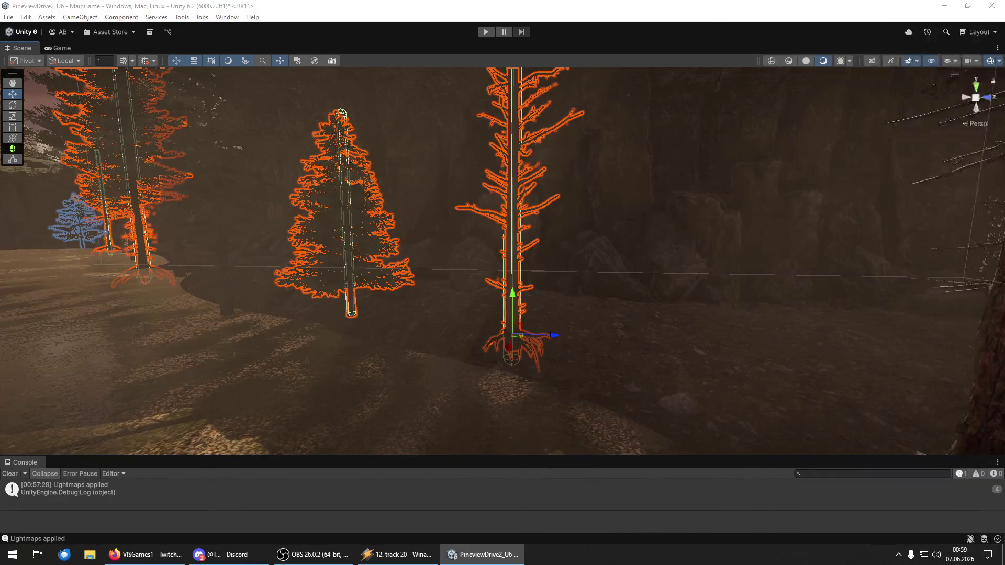
- Fly past the cabin to the wooden huts and drop a tall swamp tree near them
mouse_move(321, 129)
left_mouse_down()
mouse_move(104, 171)
mouse_move(32, 161)
mouse_move(893, 135)
left_mouse_up()
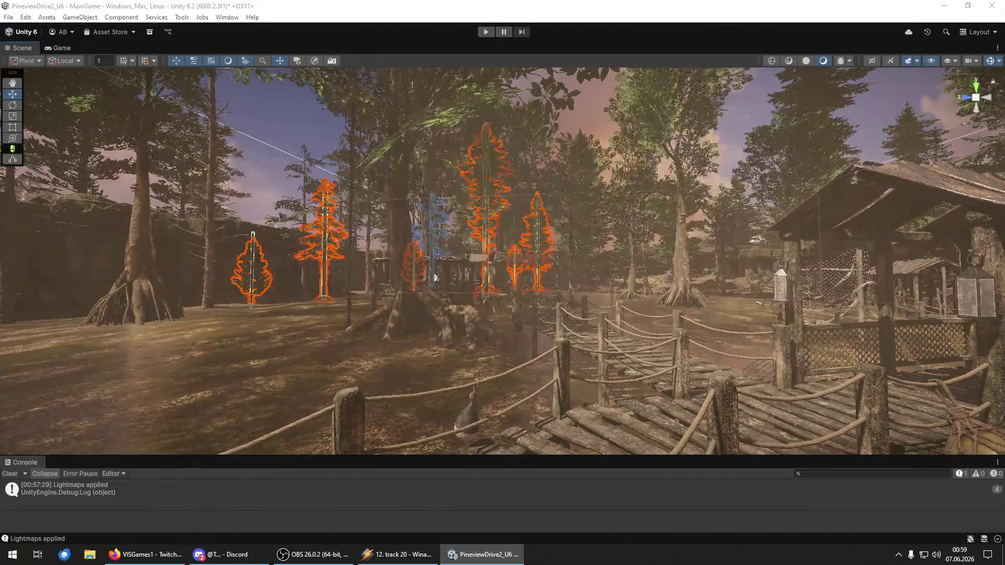
mouse_move(592, 257)
left_mouse_down()
mouse_move(527, 269)
mouse_move(535, 269)
mouse_move(244, 280)
mouse_move(88, 241)
mouse_move(271, 245)
left_mouse_up()
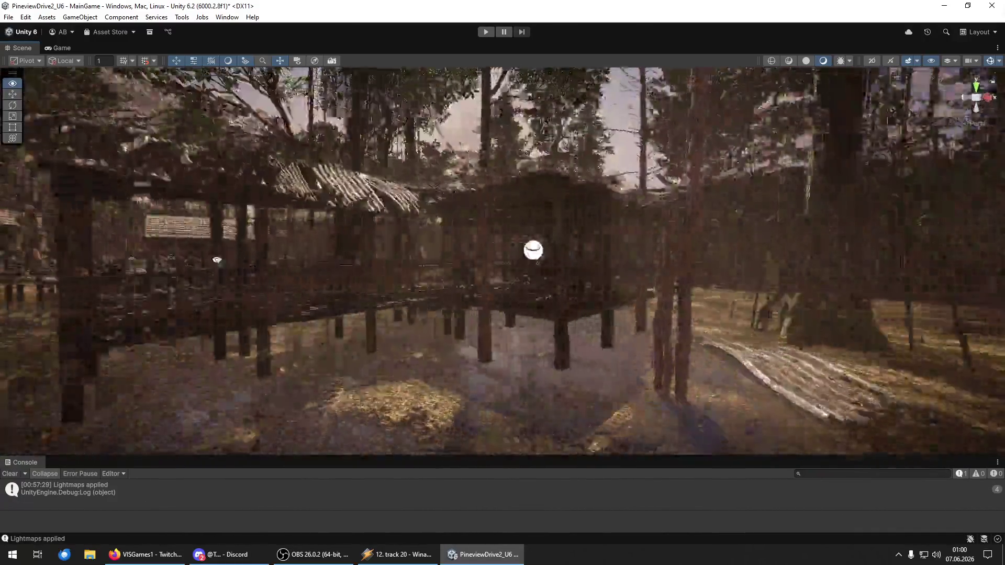
mouse_move(217, 260)
left_mouse_down()
mouse_move(203, 262)
mouse_move(391, 263)
mouse_move(381, 285)
mouse_move(595, 265)
mouse_move(584, 260)
mouse_move(750, 253)
mouse_move(762, 332)
mouse_move(871, 253)
mouse_move(927, 259)
mouse_move(677, 266)
left_mouse_up()
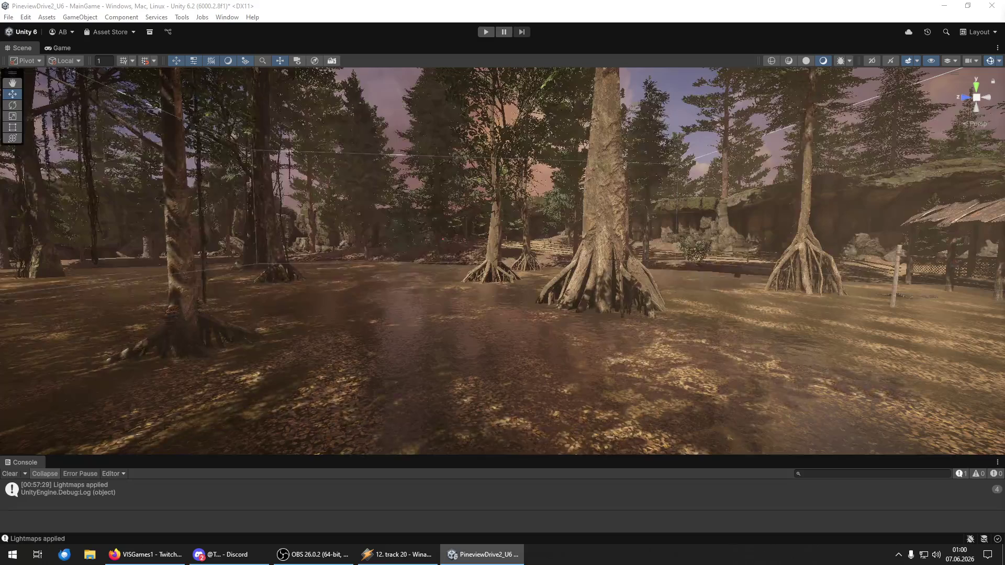
left_click_drag(676, 266, 498, 295)
left_click_drag(433, 321, 191, 393)
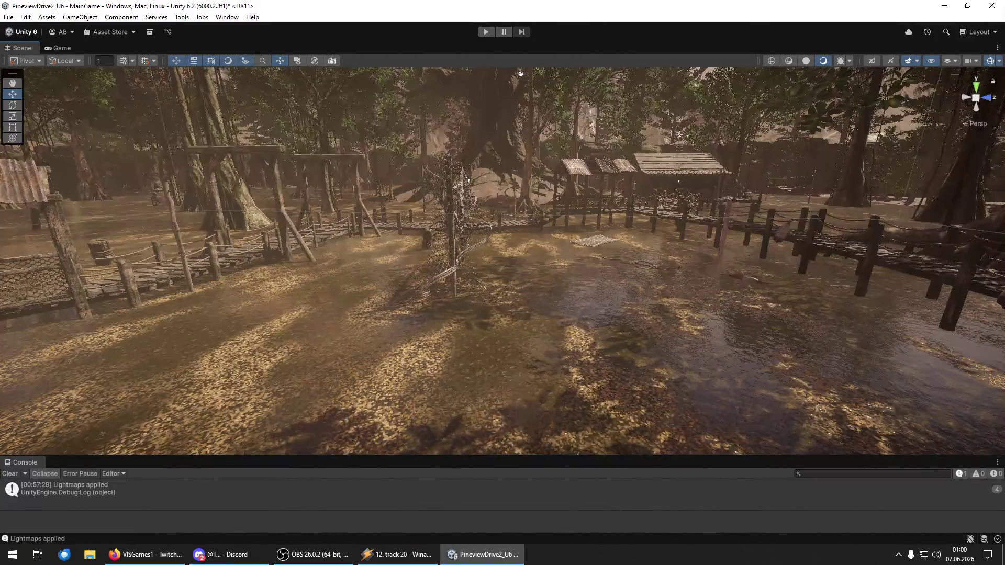
mouse_move(521, 74)
left_mouse_down()
mouse_move(693, 369)
mouse_move(548, 386)
mouse_move(524, 435)
mouse_move(540, 360)
mouse_move(532, 285)
mouse_move(534, 296)
left_mouse_up()
- Select the tall swamp tree by its base and reframe the view around it
key("y")
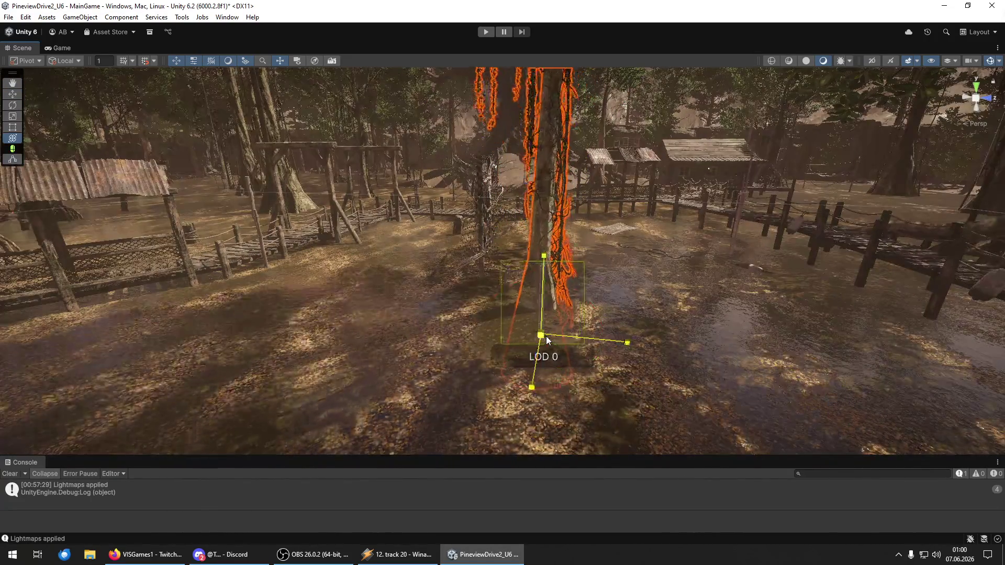
mouse_move(554, 334)
left_mouse_down()
mouse_move(530, 308)
mouse_move(709, 316)
mouse_move(458, 314)
mouse_move(675, 312)
mouse_move(667, 298)
mouse_move(671, 314)
mouse_move(917, 331)
mouse_move(896, 188)
mouse_move(880, 313)
mouse_move(723, 349)
left_mouse_up()
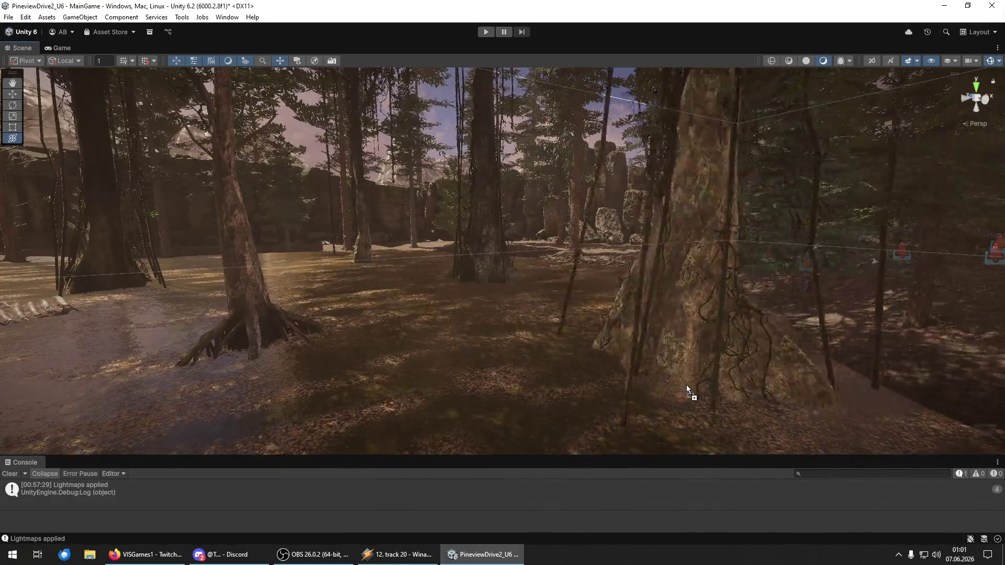
left_click(625, 376)
mouse_move(623, 380)
left_mouse_down()
mouse_move(612, 381)
mouse_move(637, 339)
mouse_move(637, 243)
mouse_move(573, 335)
mouse_move(801, 329)
mouse_move(650, 343)
mouse_move(175, 332)
mouse_move(236, 332)
left_mouse_up()
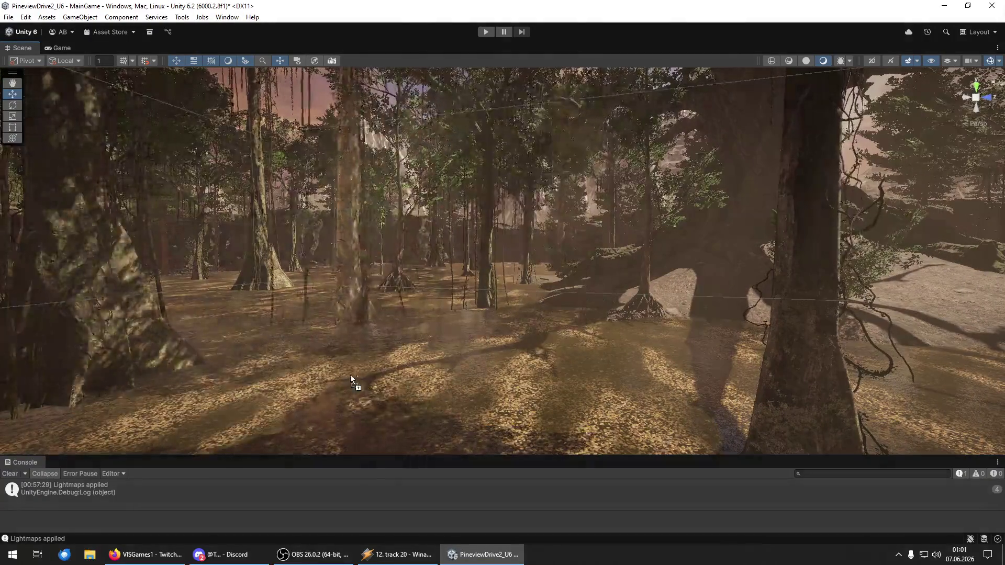
- Raise the vine-draped tree and push the mid-scene tree farther back with the Move gizmo
left_click(353, 375)
key("w")
left_click_drag(338, 378, 337, 306)
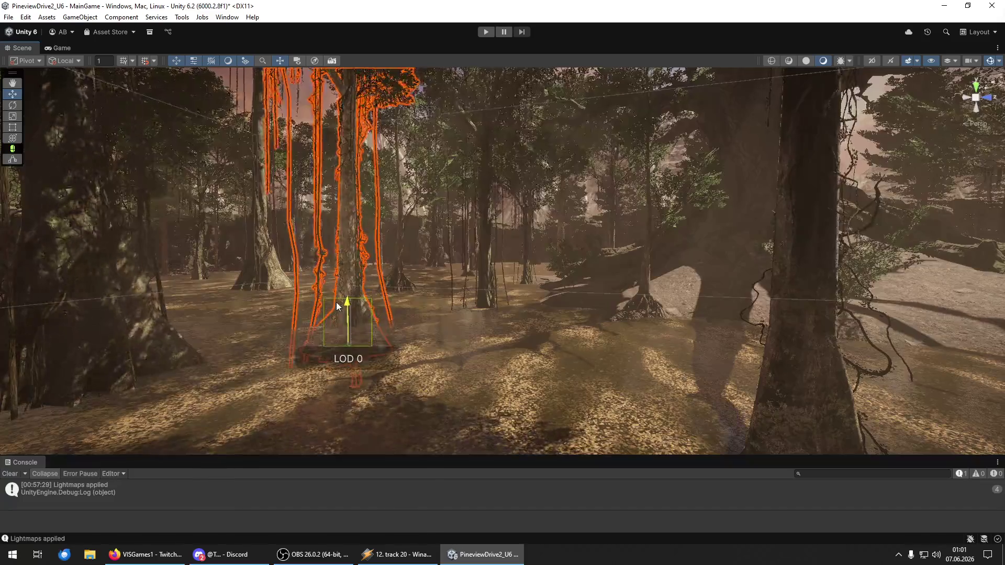
mouse_move(438, 340)
left_mouse_down()
mouse_move(410, 253)
mouse_move(426, 337)
mouse_move(591, 288)
mouse_move(445, 314)
mouse_move(199, 331)
mouse_move(610, 366)
left_mouse_up()
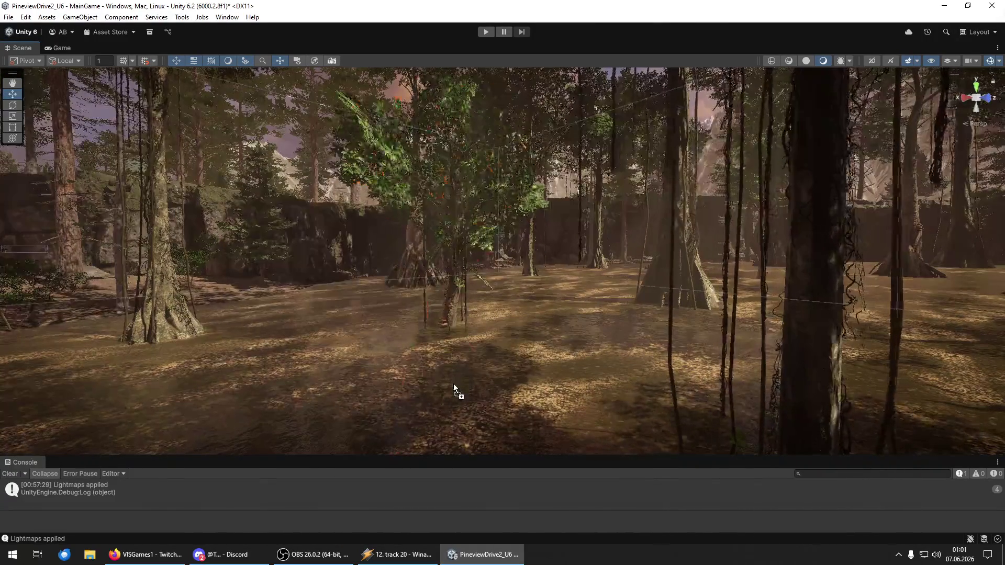
left_click(457, 358)
mouse_move(462, 354)
left_mouse_down()
mouse_move(447, 303)
mouse_move(564, 308)
left_mouse_up()
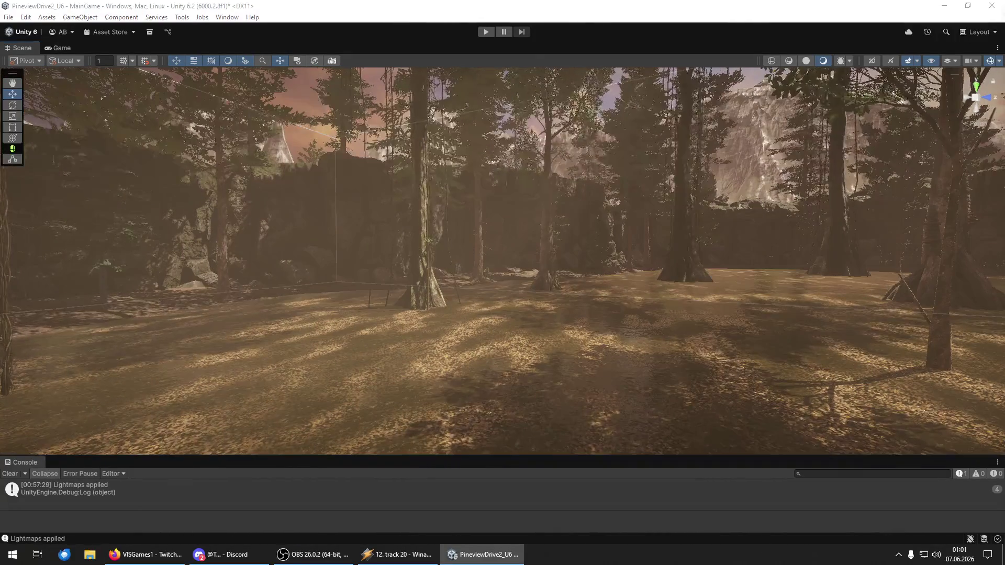
- Spin the centre tree around its vertical axis and bring another tree into the clearing
left_click(553, 392)
mouse_move(546, 345)
left_mouse_down()
mouse_move(539, 294)
mouse_move(545, 344)
mouse_move(571, 260)
mouse_move(578, 319)
mouse_move(755, 310)
mouse_move(691, 314)
mouse_move(646, 401)
left_mouse_up()
left_click_drag(539, 363, 503, 332)
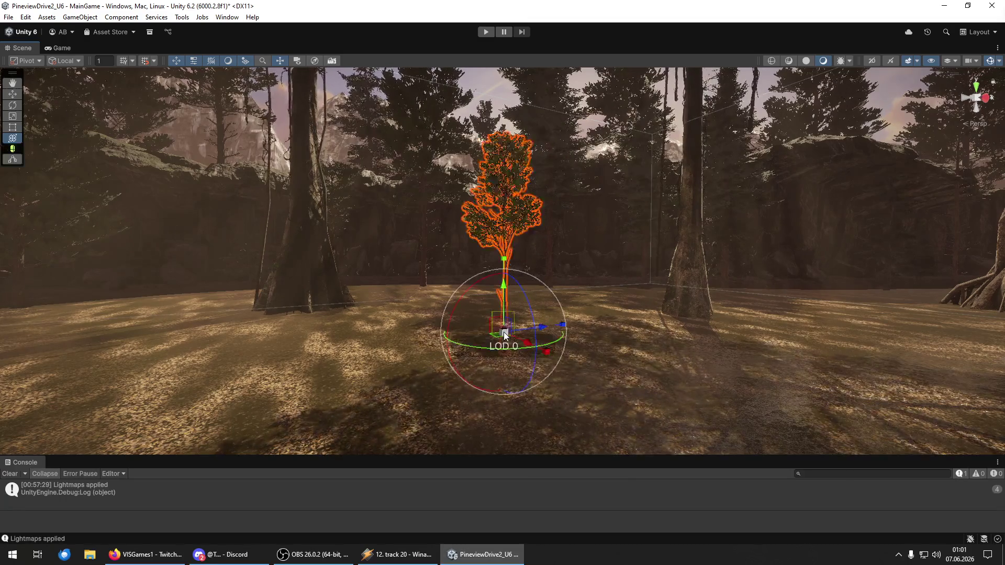
key("ctrl+z")
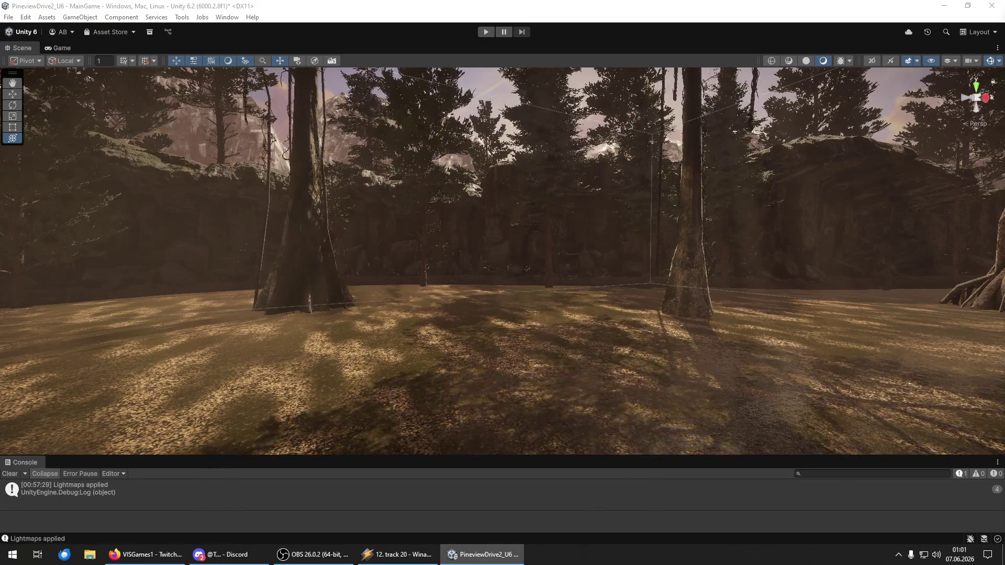
key("ctrl+y")
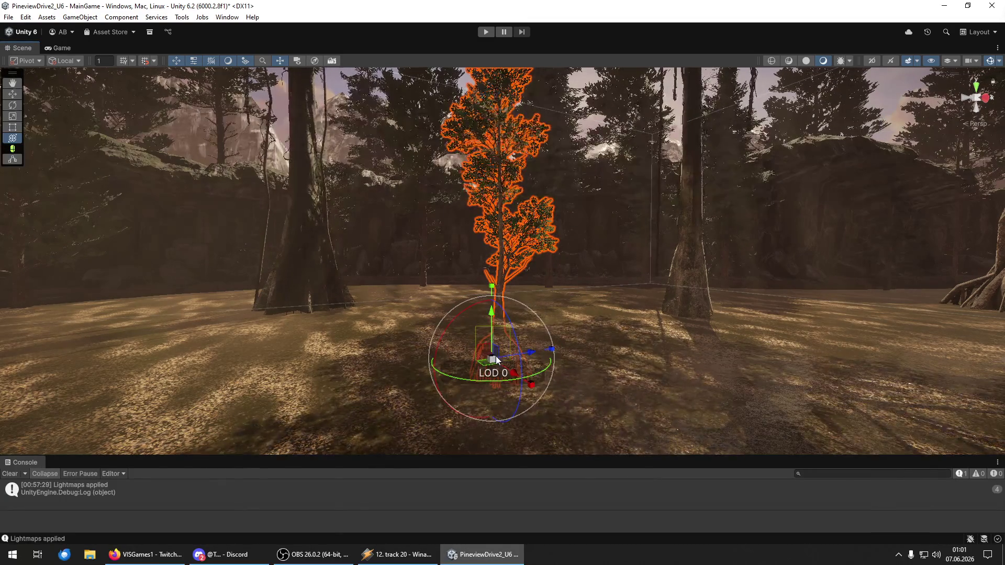
- Move the selected dead tree to the middle of the clearing with the Transform tool
left_click_drag(513, 361, 528, 362)
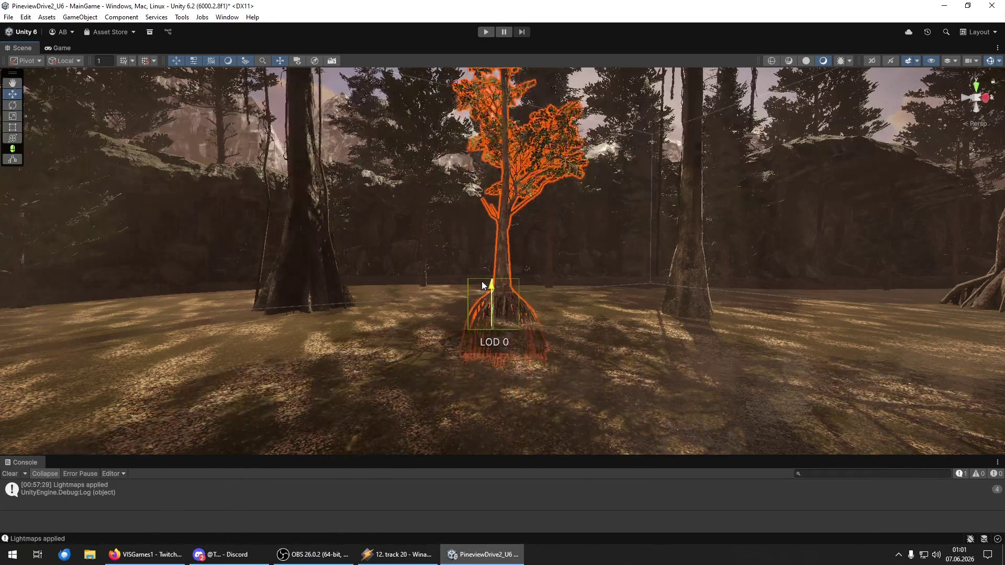
mouse_move(479, 276)
left_mouse_down()
mouse_move(474, 288)
mouse_move(996, 399)
left_mouse_up()
key("y")
mouse_move(891, 300)
left_mouse_down()
mouse_move(719, 388)
mouse_move(449, 369)
mouse_move(462, 366)
mouse_move(451, 343)
mouse_move(438, 366)
mouse_move(694, 400)
mouse_move(949, 388)
mouse_move(848, 403)
mouse_move(729, 403)
mouse_move(724, 382)
mouse_move(795, 377)
mouse_move(671, 388)
left_mouse_up()
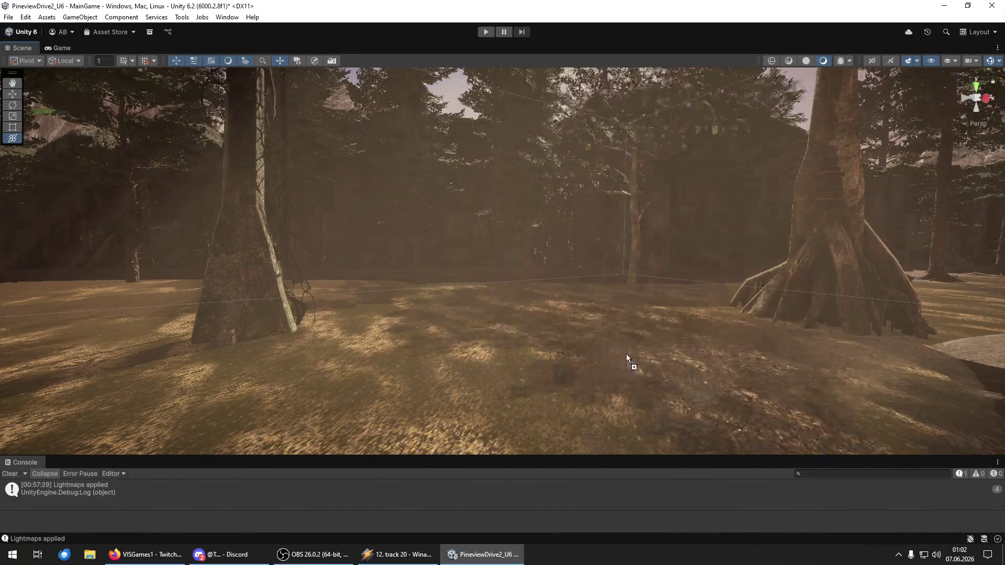
- Raise the tree in the centre of the view along its vertical axis
left_click(533, 372)
mouse_move(532, 323)
left_mouse_down()
mouse_move(523, 297)
mouse_move(701, 322)
mouse_move(850, 318)
mouse_move(834, 316)
left_mouse_up()
left_click(529, 286)
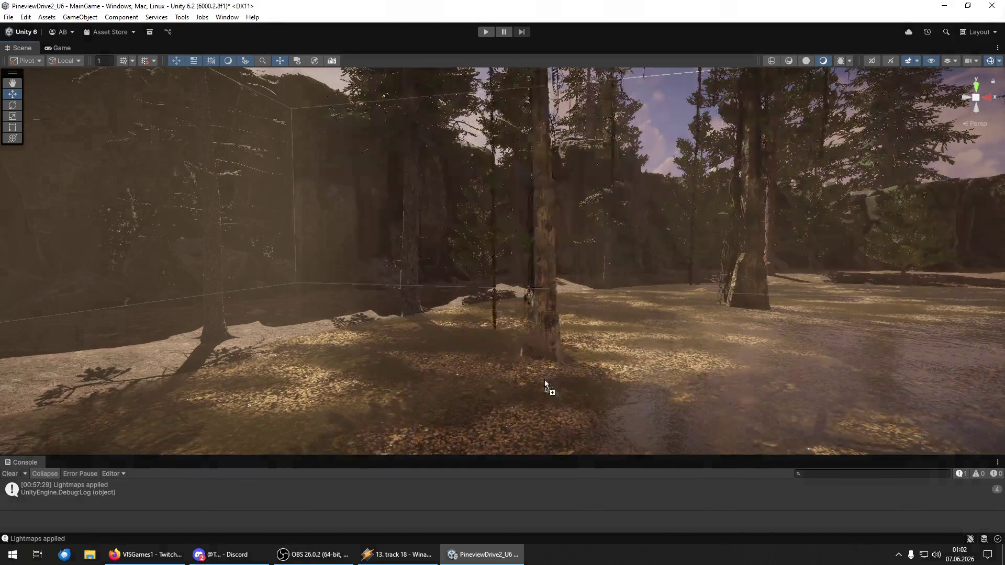
left_click(532, 386)
key("y")
key("w")
mouse_move(545, 377)
left_mouse_down()
mouse_move(549, 354)
mouse_move(529, 303)
mouse_move(591, 309)
left_mouse_up()
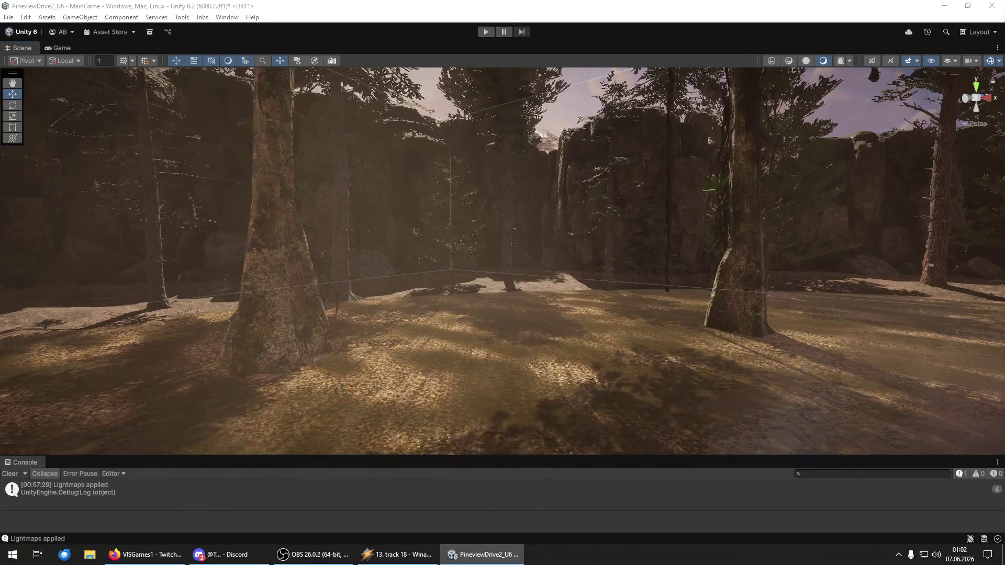
- Undo the last tree move and slide the centre tree sideways
left_click(530, 335)
key("y")
key("w")
key("ctrl+z")
key("ctrl+z")
key("ctrl+z")
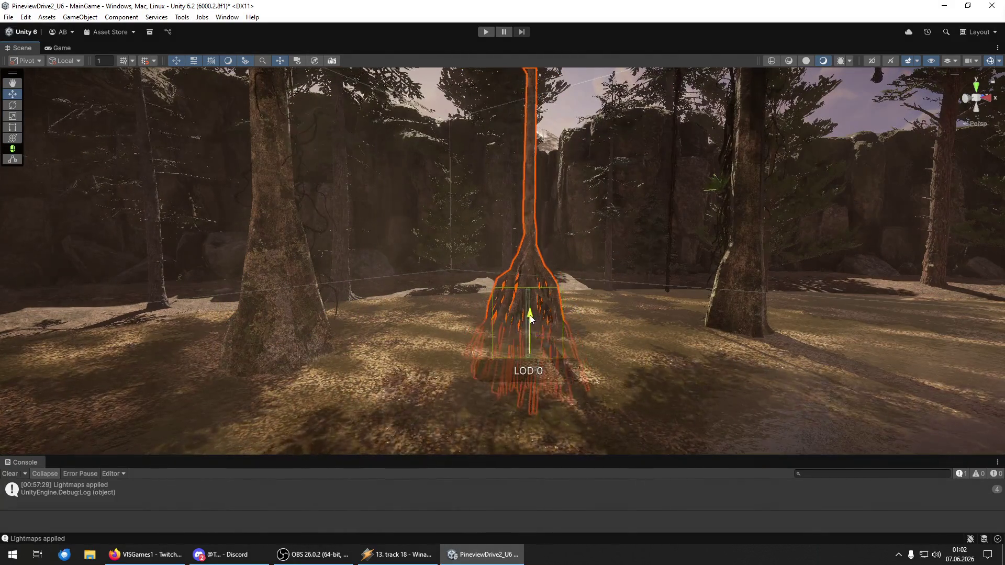
left_click_drag(549, 355, 509, 371)
left_click(487, 298)
mouse_move(516, 315)
left_mouse_down()
mouse_move(557, 355)
mouse_move(515, 294)
left_mouse_up()
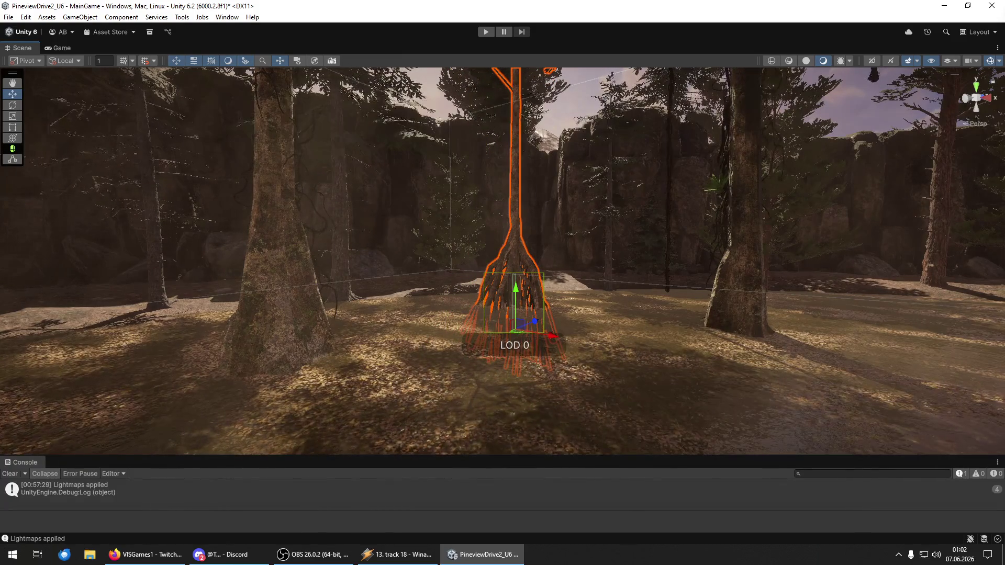
- Raise the tree near the rock wall and scale it up larger
key("w")
mouse_move(406, 292)
left_mouse_down()
mouse_move(407, 256)
mouse_move(456, 307)
mouse_move(545, 320)
mouse_move(529, 274)
mouse_move(623, 278)
mouse_move(722, 231)
mouse_move(348, 231)
mouse_move(135, 296)
mouse_move(112, 262)
mouse_move(335, 225)
mouse_move(866, 290)
mouse_move(709, 290)
mouse_move(730, 289)
mouse_move(728, 347)
mouse_move(578, 292)
mouse_move(497, 350)
left_mouse_up()
left_click(707, 366)
left_click_drag(701, 328, 691, 263)
key("y")
mouse_move(704, 306)
left_mouse_down()
mouse_move(724, 315)
mouse_move(682, 270)
mouse_move(710, 313)
mouse_move(797, 287)
mouse_move(702, 237)
mouse_move(797, 292)
mouse_move(803, 395)
mouse_move(774, 274)
mouse_move(891, 437)
mouse_move(792, 359)
mouse_move(437, 150)
mouse_move(370, 175)
mouse_move(619, 443)
mouse_move(420, 417)
mouse_move(294, 440)
mouse_move(196, 440)
mouse_move(204, 443)
left_mouse_up()
key("w")
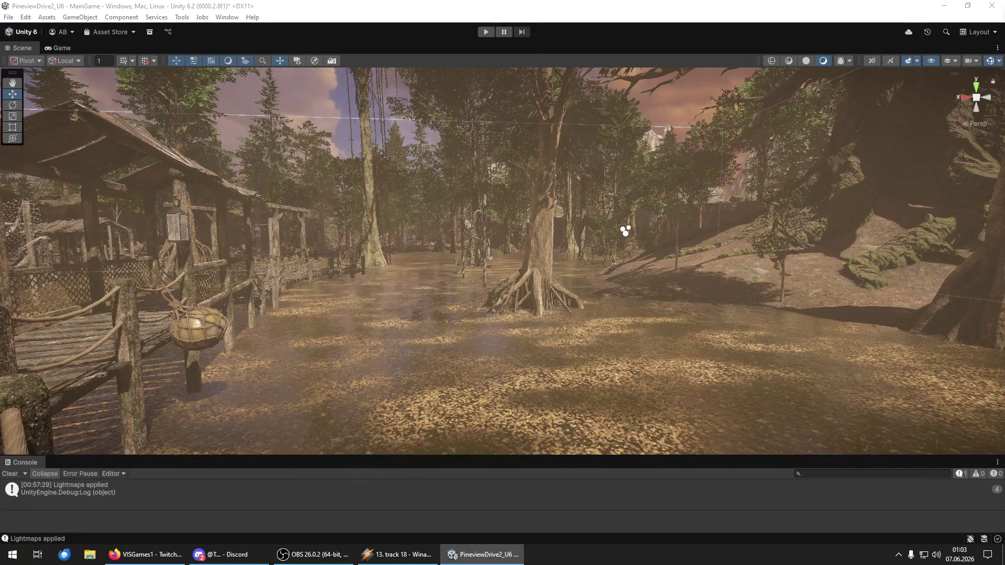
- Drop a mangrove tree prefab beside the rooted tree and rotate it
left_click_drag(1004, 342, 848, 341)
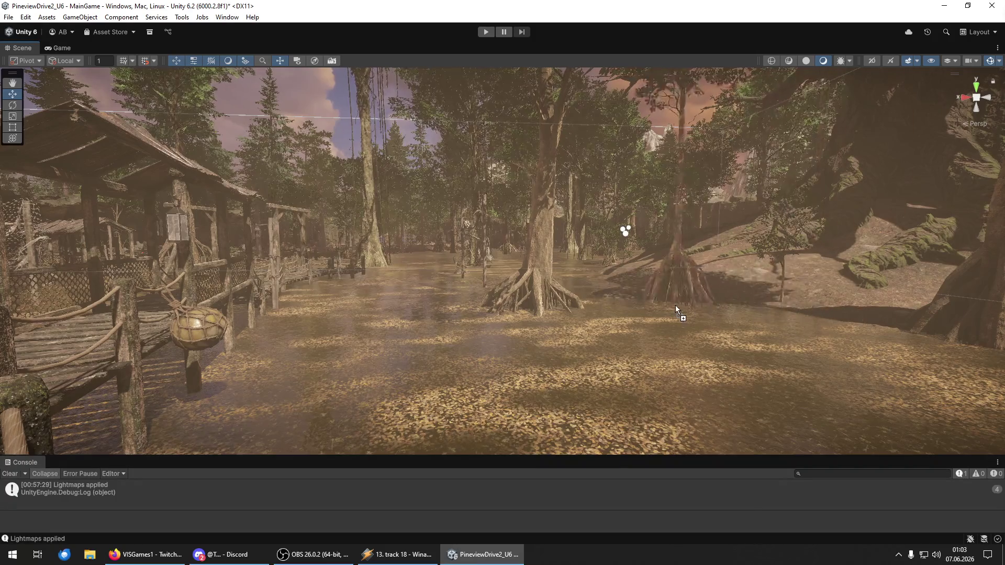
left_click_drag(676, 306, 674, 303)
key("w")
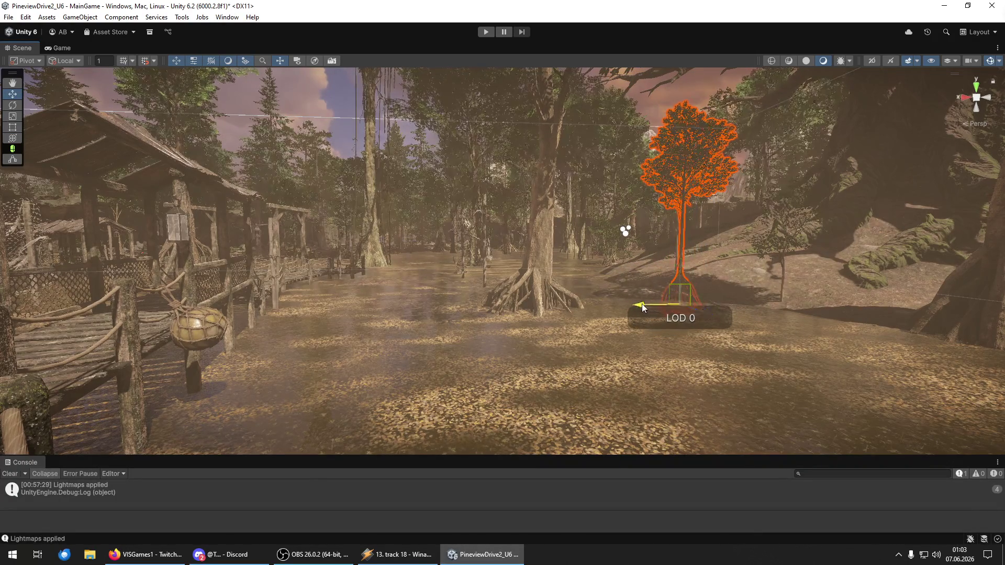
key("e")
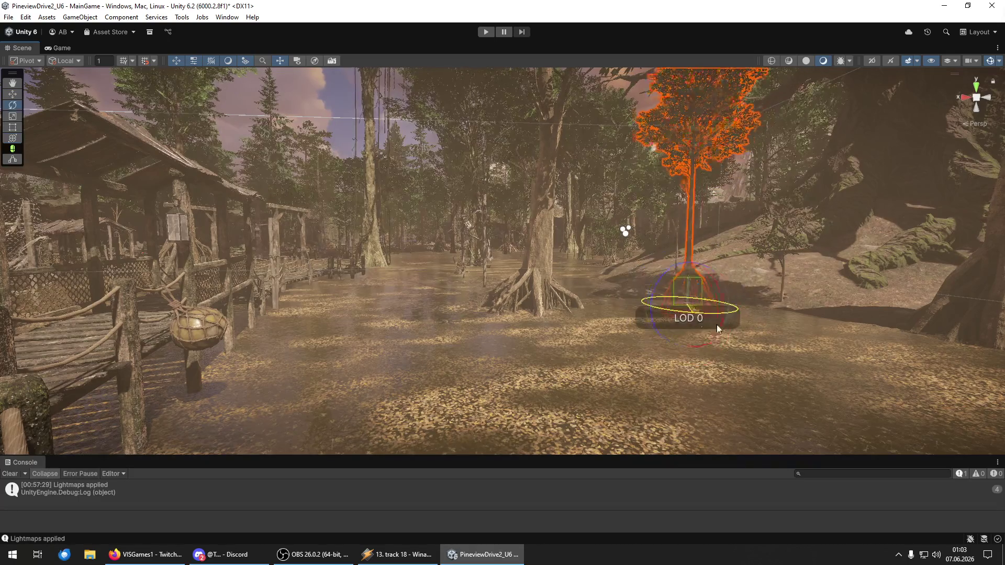
mouse_move(816, 344)
left_mouse_down()
mouse_move(789, 382)
mouse_move(651, 375)
mouse_move(680, 379)
left_mouse_up()
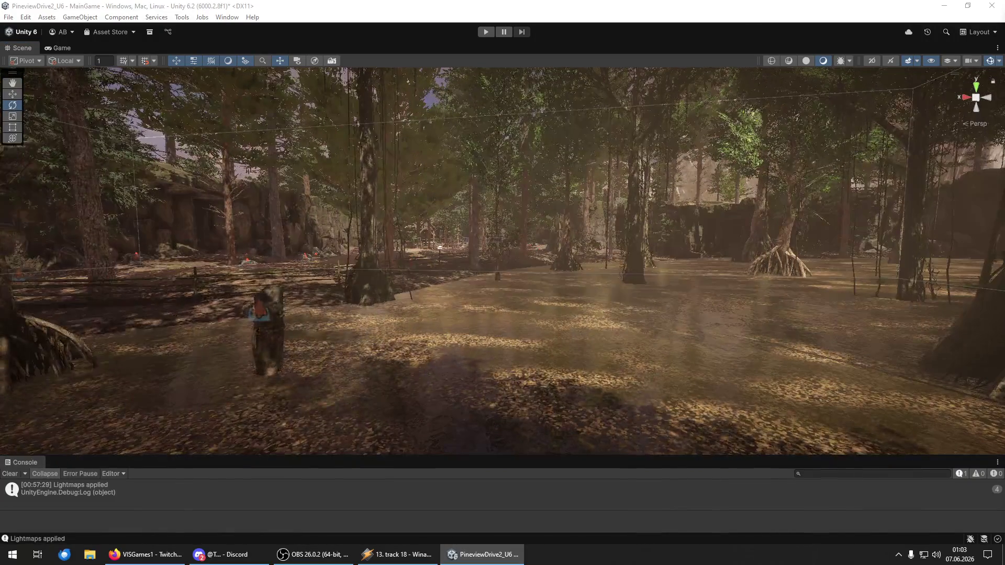
- Raise the centre tree out of the ground to expose its roots
left_click(574, 384)
key("y")
mouse_move(592, 384)
left_mouse_down()
mouse_move(652, 334)
mouse_move(285, 332)
mouse_move(310, 237)
mouse_move(319, 251)
mouse_move(218, 318)
mouse_move(230, 320)
left_mouse_up()
key("w")
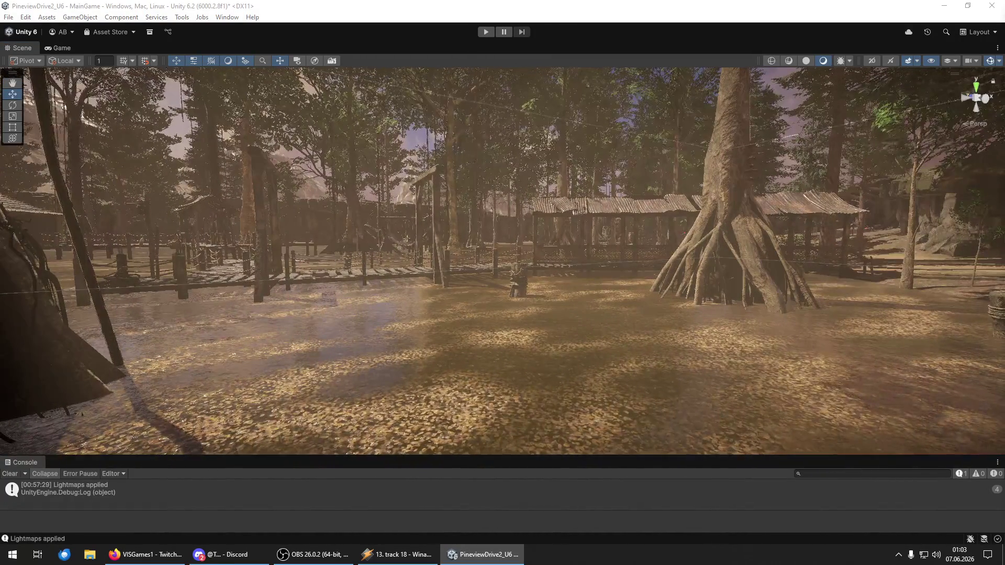
- Place another tree near the path by the big rooted tree
mouse_move(890, 414)
left_mouse_down()
mouse_move(968, 406)
mouse_move(592, 401)
mouse_move(477, 423)
left_mouse_up()
mouse_move(476, 424)
left_mouse_down()
mouse_move(339, 362)
mouse_move(225, 382)
mouse_move(424, 371)
mouse_move(312, 385)
mouse_move(227, 242)
mouse_move(213, 245)
left_mouse_up()
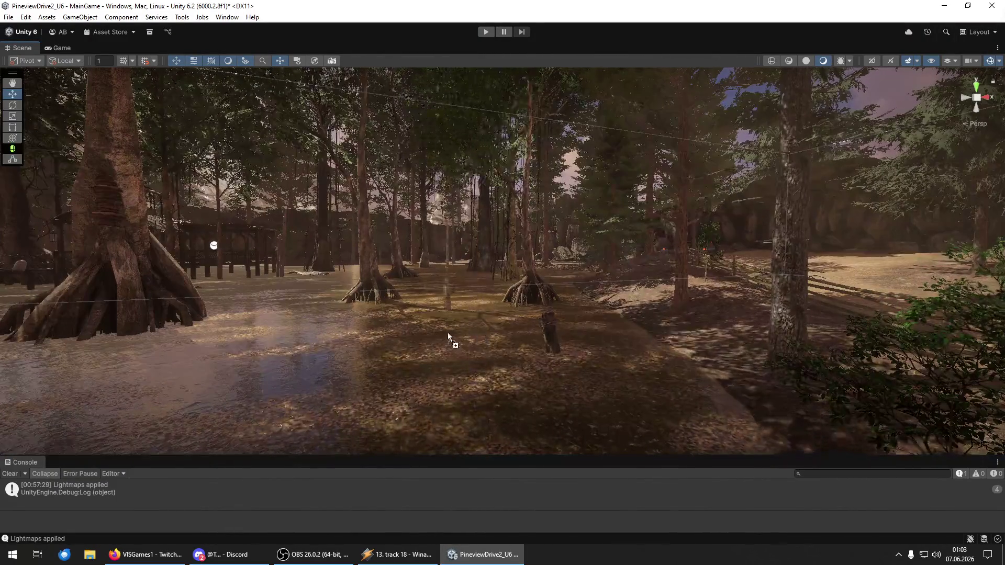
mouse_move(441, 357)
left_mouse_down()
mouse_move(442, 366)
mouse_move(411, 348)
mouse_move(403, 354)
mouse_move(434, 380)
left_mouse_up()
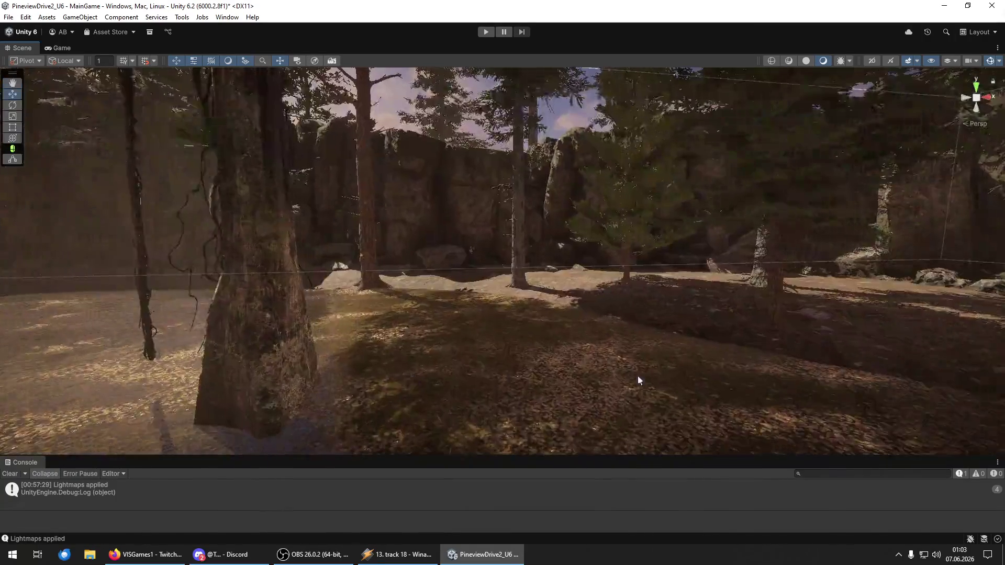
left_click(607, 378)
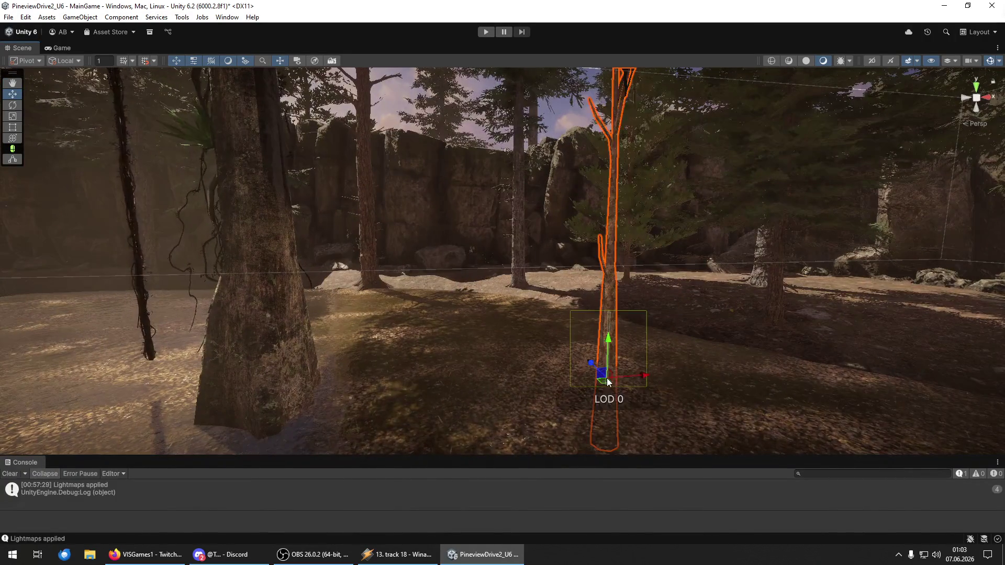
key("y")
mouse_move(73, 429)
left_mouse_down()
mouse_move(350, 253)
mouse_move(780, 377)
left_mouse_up()
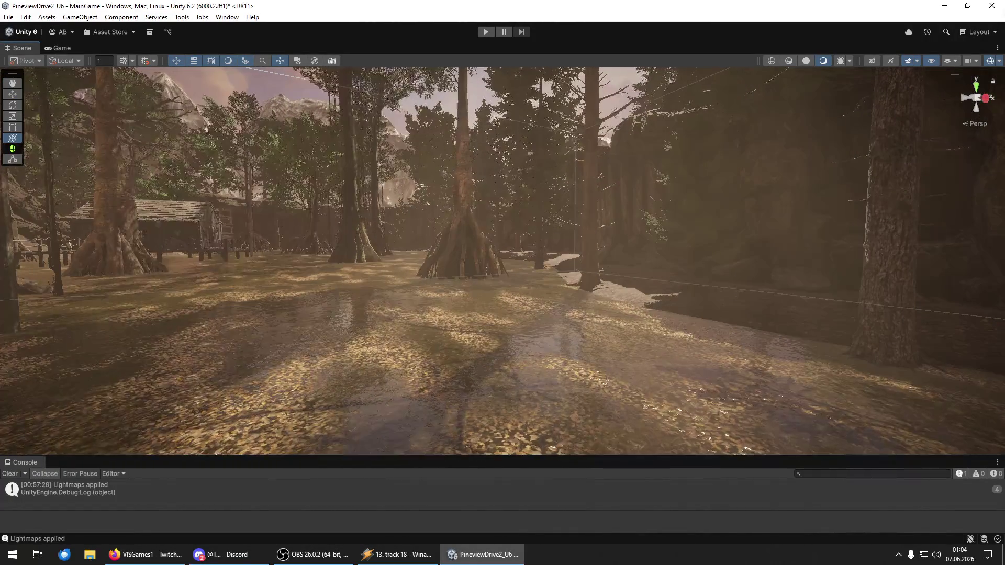
- Frame the swamp tree and lift it along Y so its roots clear the water
left_click(504, 402)
key("f")
mouse_move(546, 304)
left_mouse_down()
mouse_move(546, 274)
mouse_move(523, 304)
mouse_move(786, 307)
mouse_move(867, 358)
mouse_move(419, 326)
mouse_move(186, 362)
mouse_move(281, 382)
mouse_move(426, 386)
mouse_move(419, 366)
mouse_move(361, 348)
mouse_move(414, 337)
mouse_move(403, 334)
left_mouse_up()
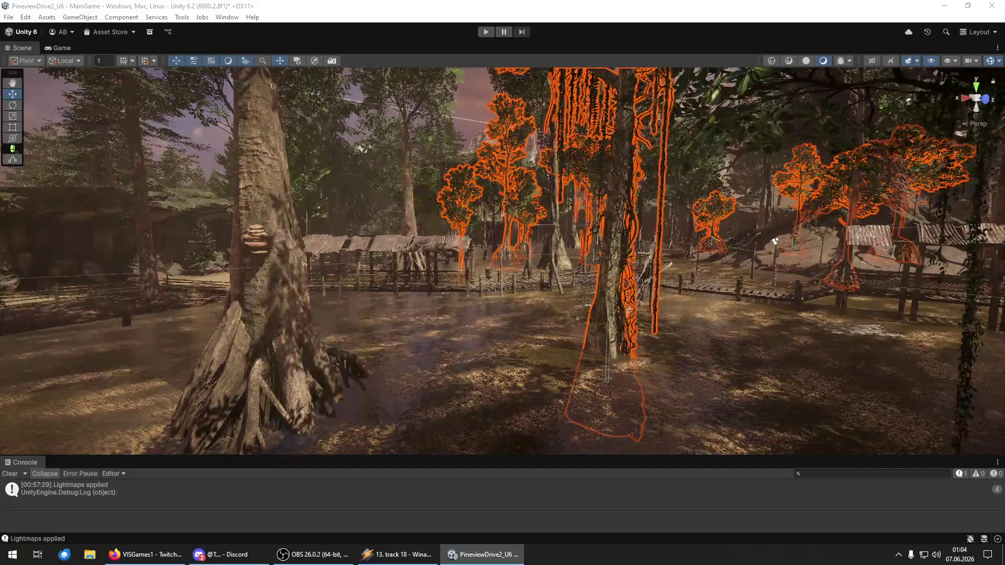
mouse_move(338, 227)
left_mouse_down()
mouse_move(359, 269)
mouse_move(382, 274)
mouse_move(626, 212)
mouse_move(291, 246)
mouse_move(390, 250)
mouse_move(215, 216)
left_mouse_up()
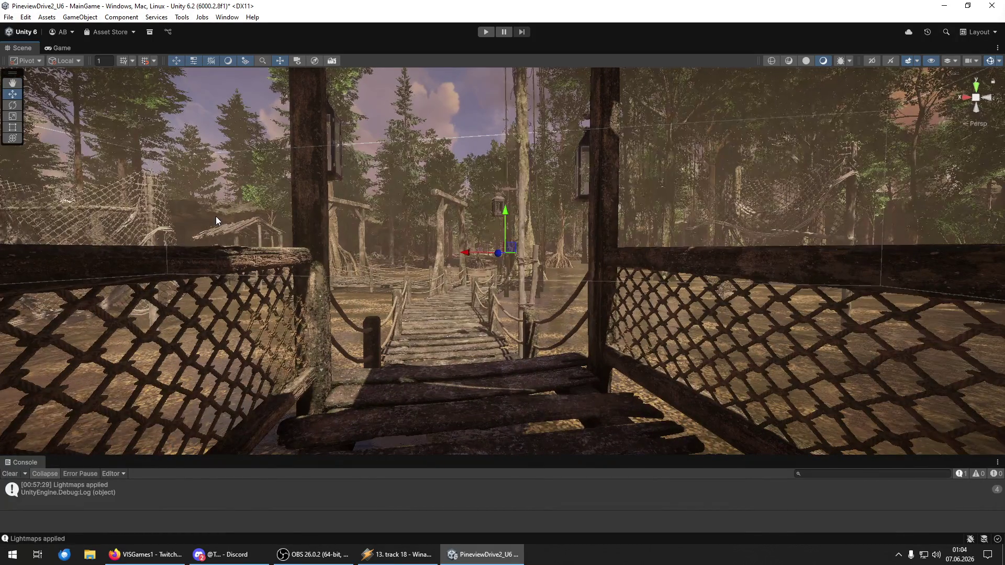
- Fly along the walkway to the boardwalk and rotate the rooted tree beside it around its trunk
mouse_move(168, 178)
left_mouse_down()
mouse_move(79, 183)
mouse_move(57, 174)
mouse_move(321, 184)
mouse_move(337, 176)
mouse_move(330, 164)
mouse_move(423, 168)
mouse_move(142, 161)
left_mouse_up()
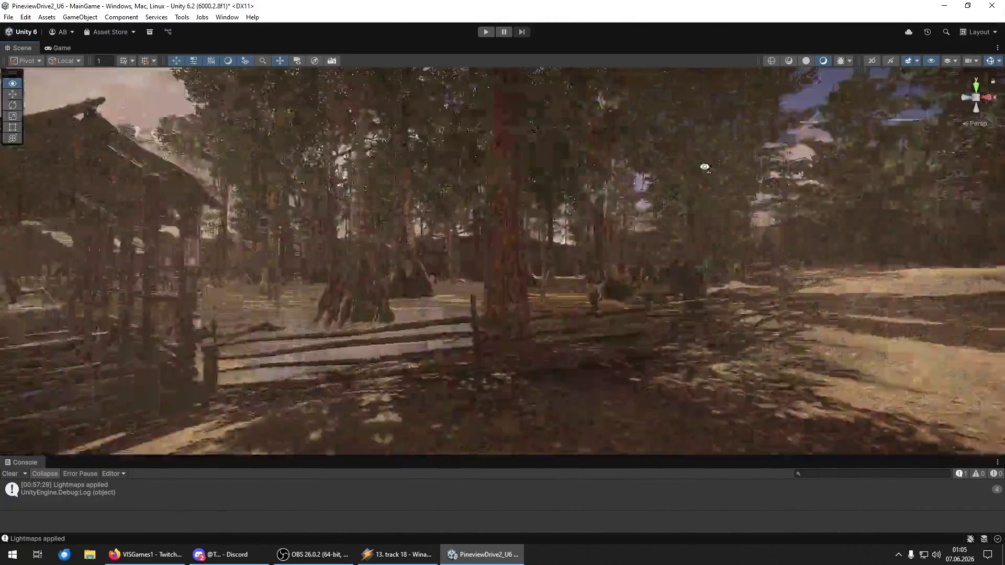
mouse_move(705, 166)
left_mouse_down()
mouse_move(563, 96)
mouse_move(557, 172)
mouse_move(426, 184)
mouse_move(666, 221)
mouse_move(681, 165)
left_mouse_up()
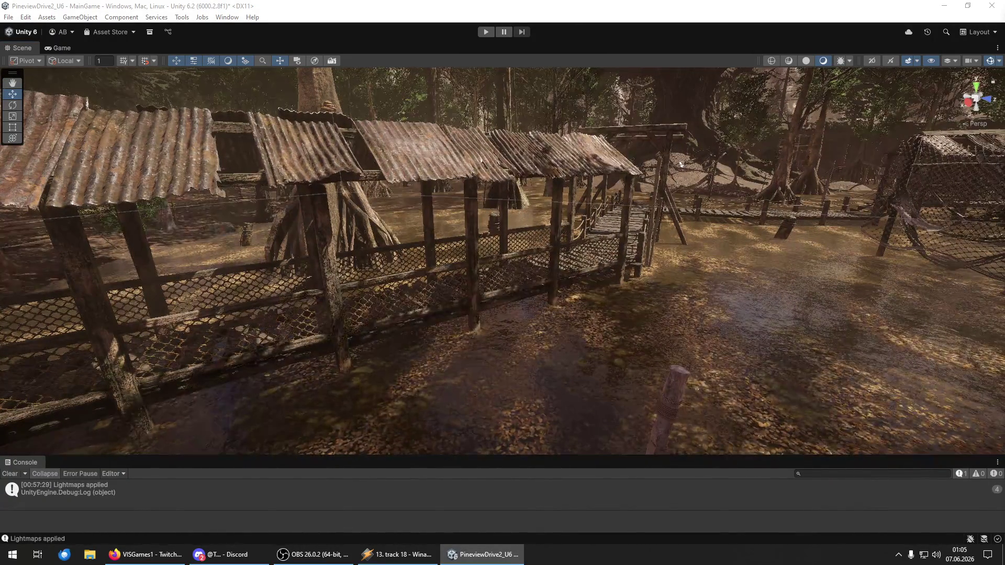
left_click_drag(681, 164, 646, 388)
left_click(743, 403)
left_click_drag(743, 403, 775, 391)
key("y")
left_click_drag(666, 360, 663, 391)
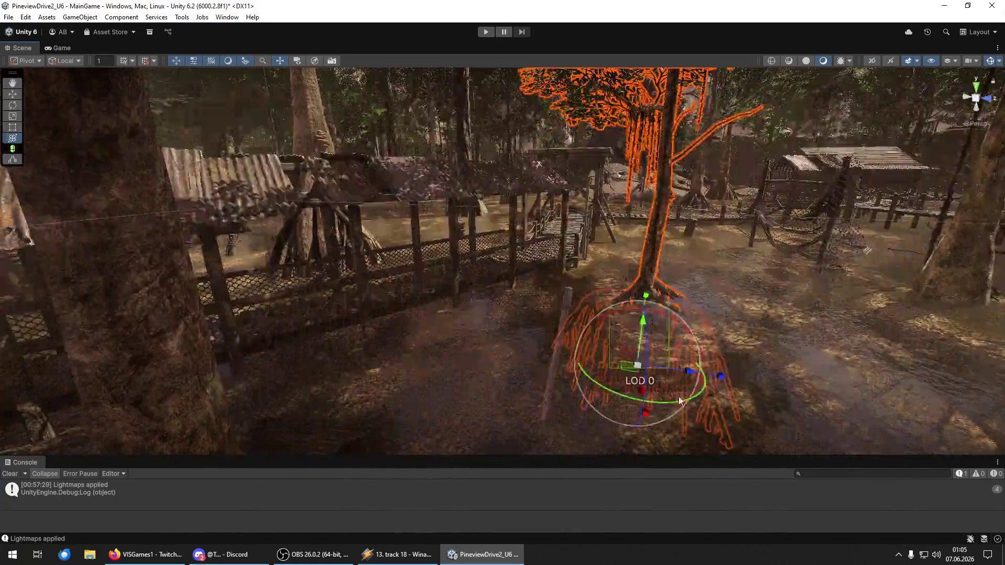
mouse_move(586, 390)
left_mouse_down()
mouse_move(567, 398)
mouse_move(300, 365)
left_mouse_up()
key("e")
left_click_drag(543, 329, 556, 348)
mouse_move(557, 407)
left_mouse_down()
mouse_move(476, 411)
mouse_move(570, 345)
mouse_move(546, 334)
mouse_move(521, 417)
mouse_move(438, 443)
mouse_move(302, 460)
mouse_move(267, 481)
mouse_move(362, 485)
left_mouse_up()
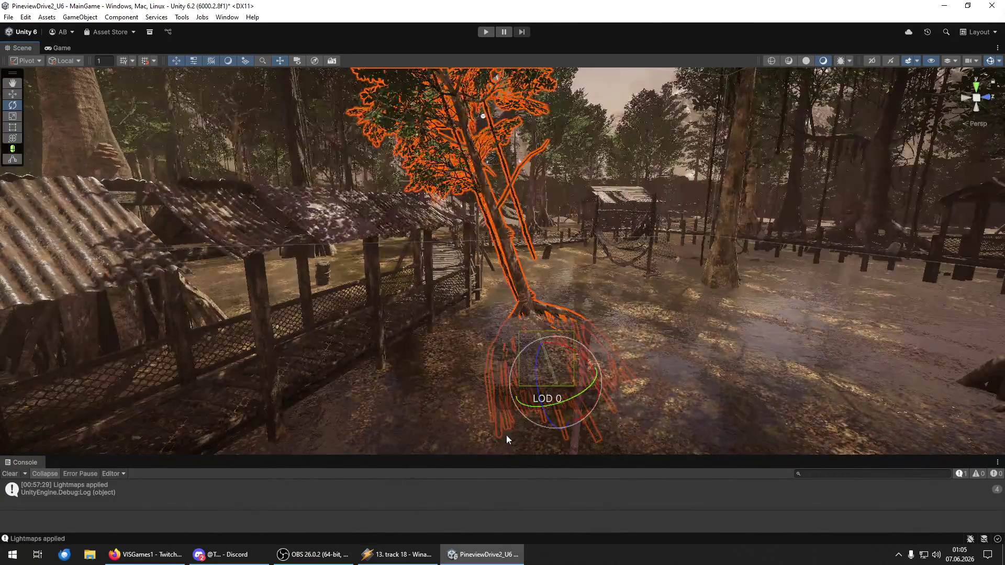
mouse_move(591, 386)
left_mouse_down()
mouse_move(550, 377)
mouse_move(573, 381)
mouse_move(497, 411)
mouse_move(515, 347)
left_mouse_up()
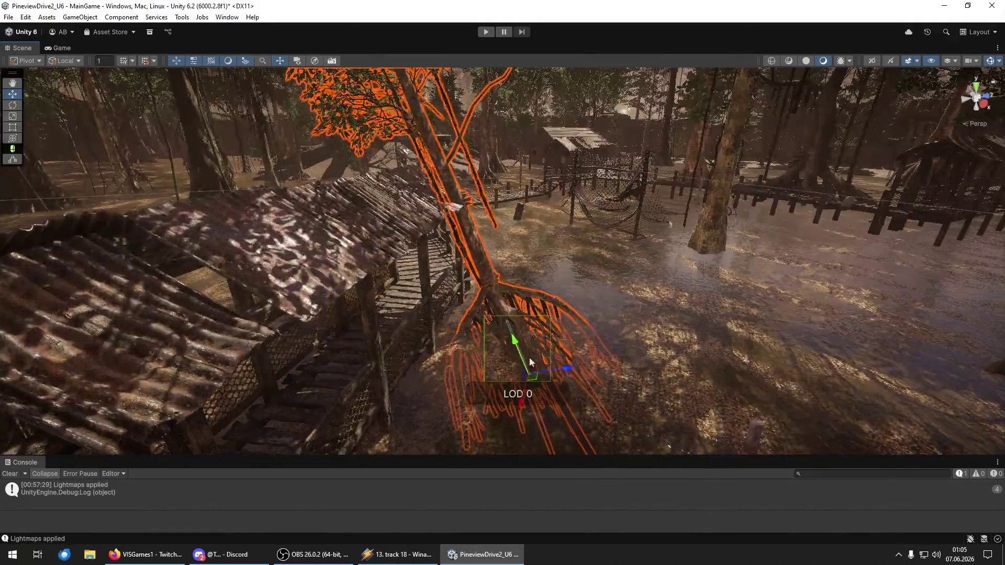
left_click_drag(571, 370, 582, 365)
key("y")
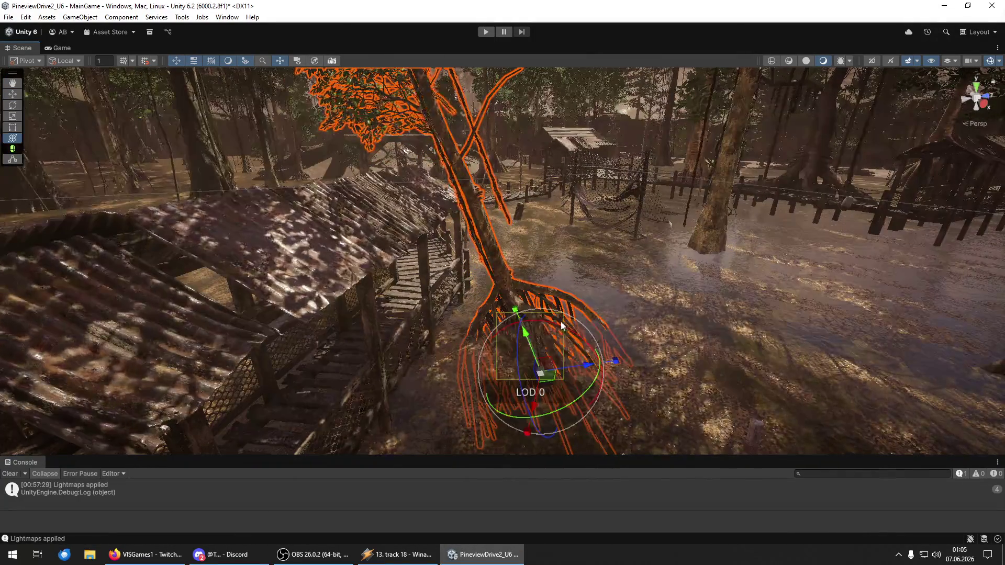
left_click_drag(556, 323, 574, 325)
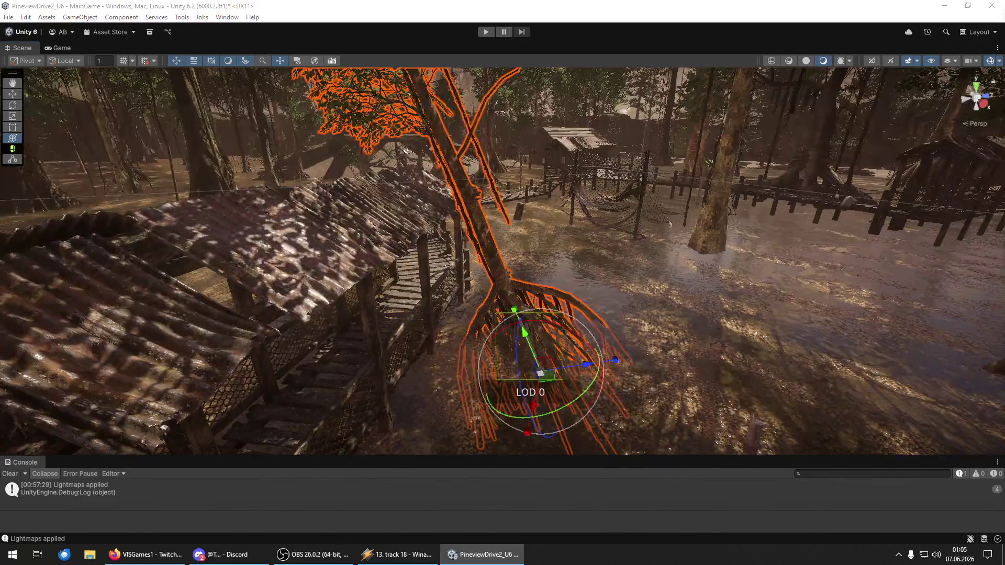
key("w")
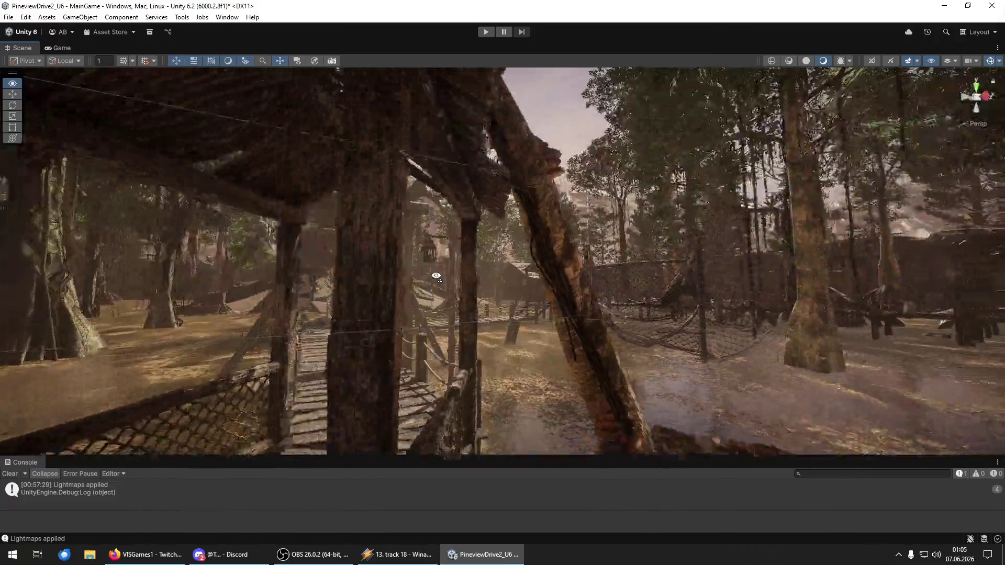
key("w")
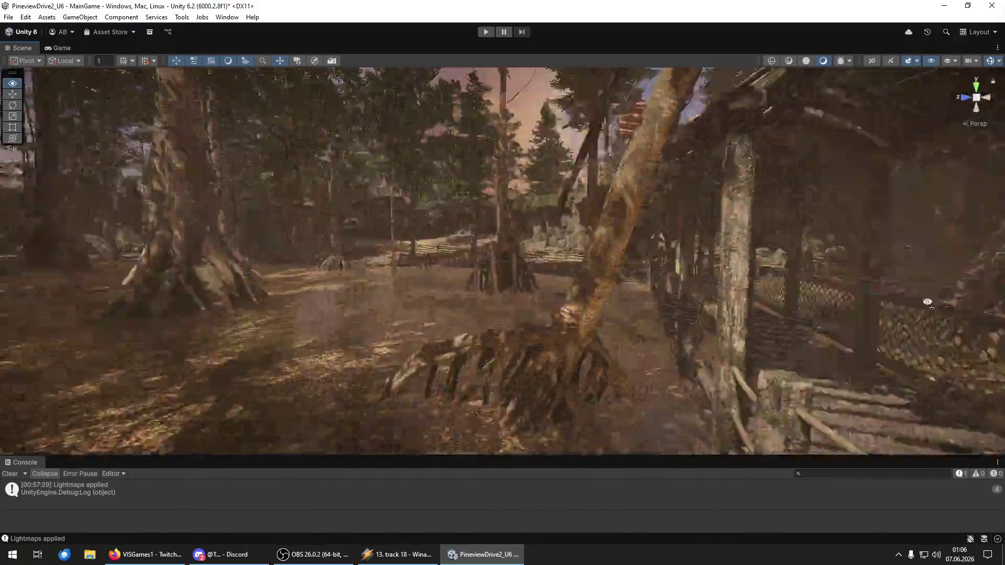
key("w")
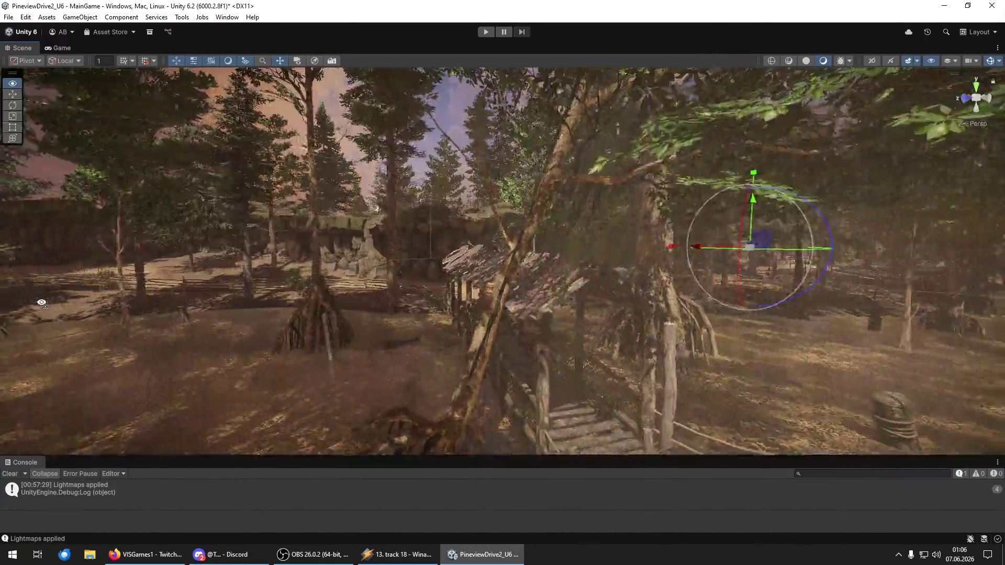
key("w")
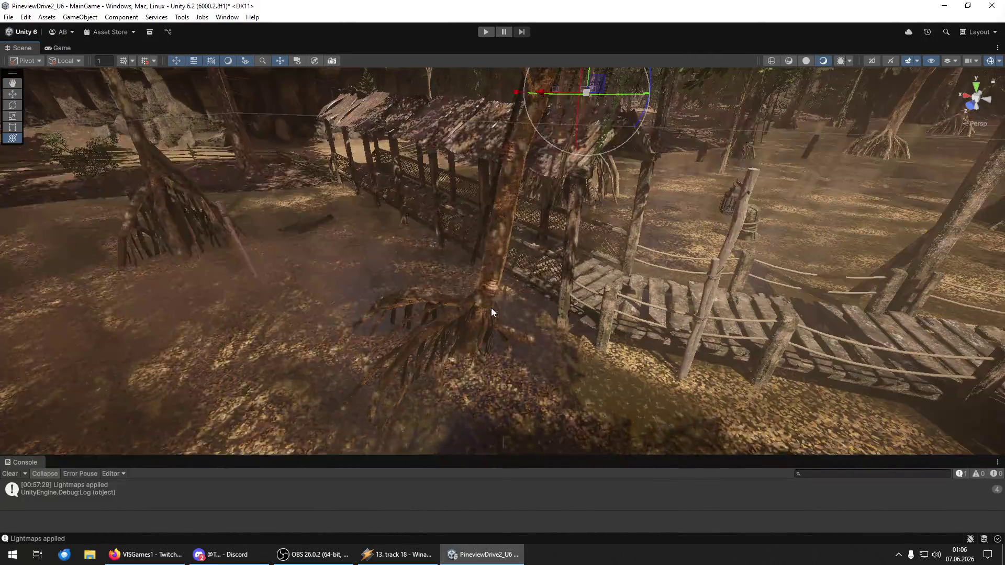
left_click(491, 313)
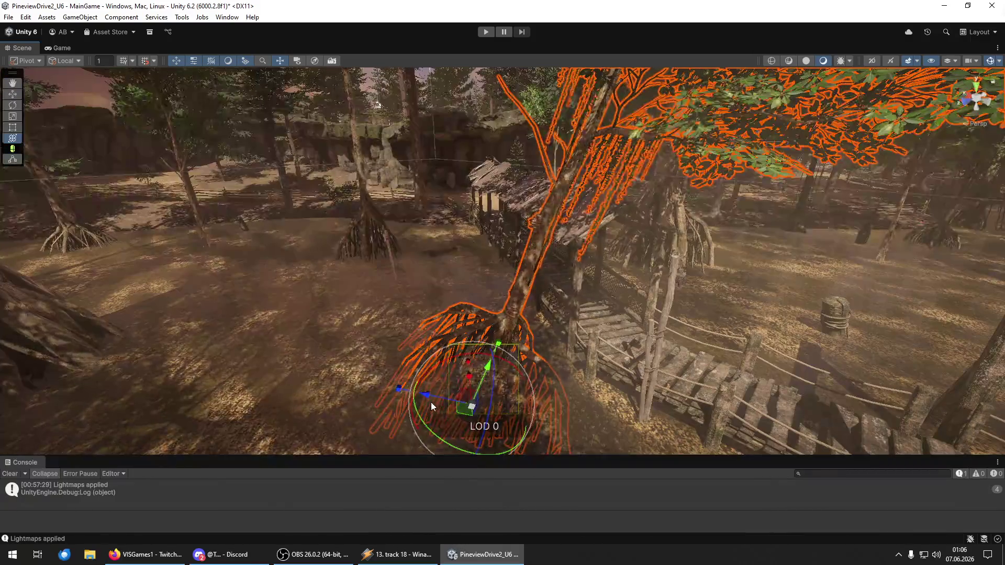
mouse_move(427, 398)
left_mouse_down()
mouse_move(400, 392)
mouse_move(471, 351)
mouse_move(451, 299)
mouse_move(415, 396)
left_mouse_up()
key("w")
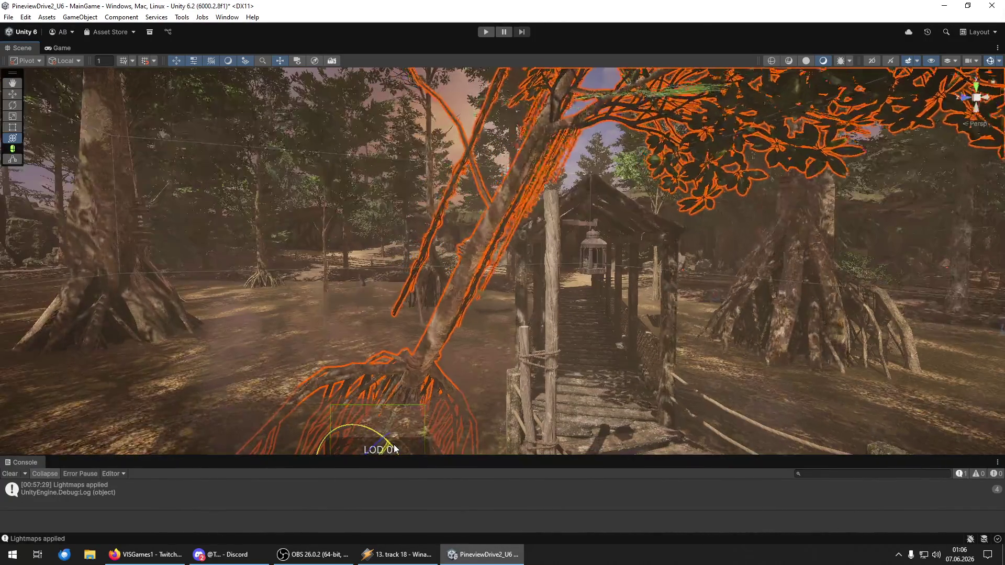
left_click_drag(333, 418, 545, 426)
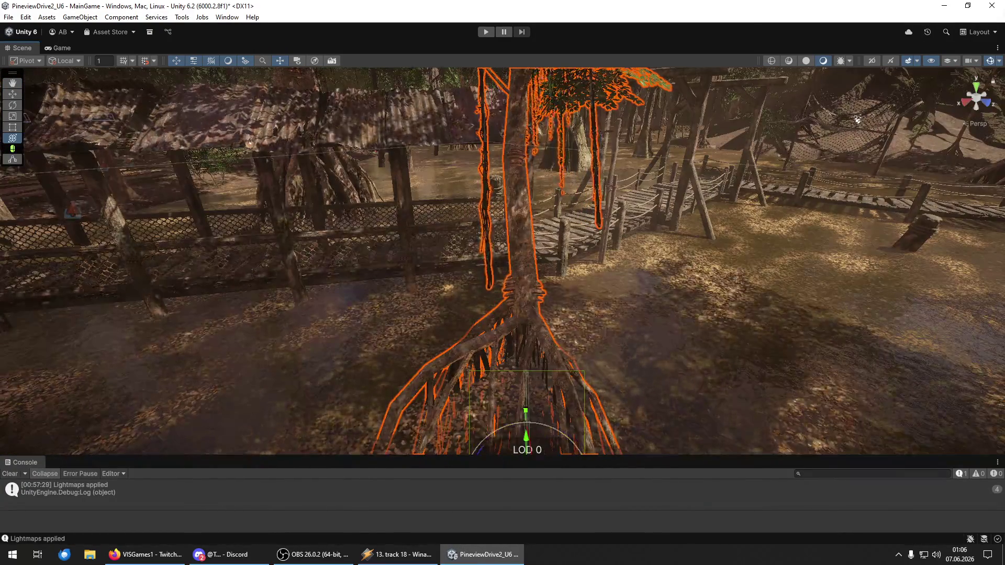
mouse_move(857, 120)
left_mouse_down()
mouse_move(668, 264)
mouse_move(702, 351)
left_mouse_up()
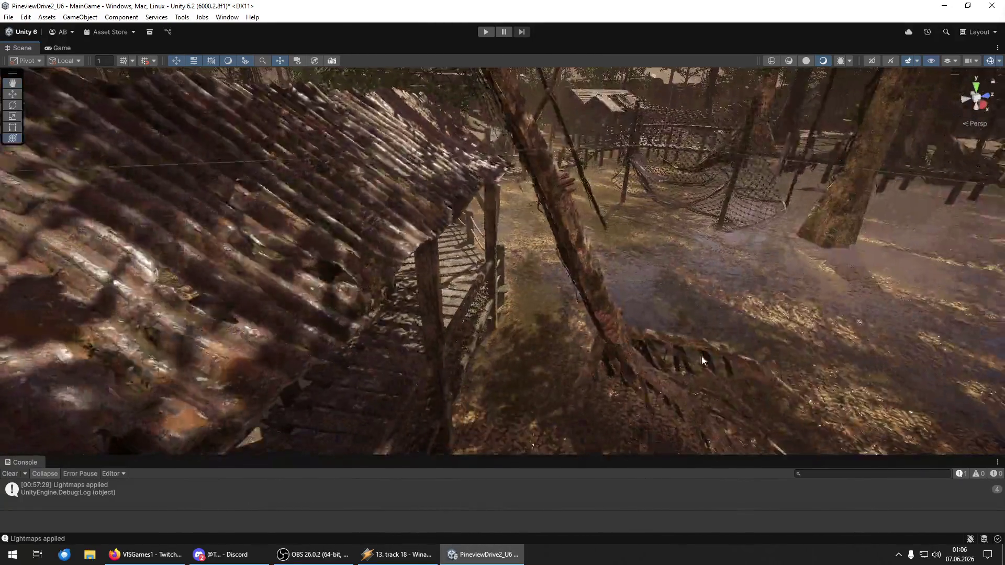
left_click(602, 325)
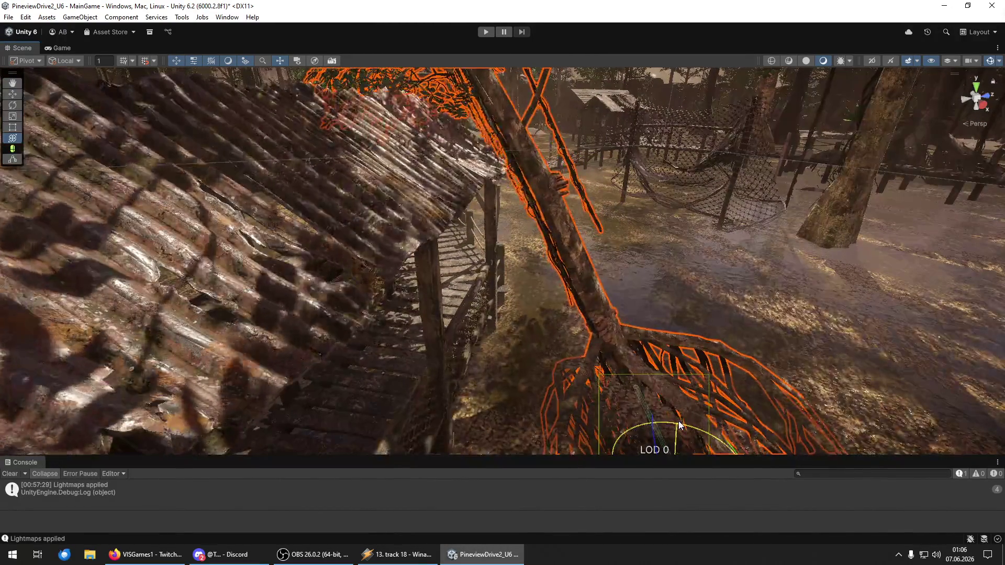
mouse_move(655, 414)
left_mouse_down()
mouse_move(482, 314)
mouse_move(597, 156)
mouse_move(684, 180)
mouse_move(62, 165)
mouse_move(209, 194)
mouse_move(139, 209)
mouse_move(314, 233)
mouse_move(427, 242)
mouse_move(712, 218)
mouse_move(666, 204)
mouse_move(259, 211)
mouse_move(272, 168)
mouse_move(309, 279)
left_mouse_up()
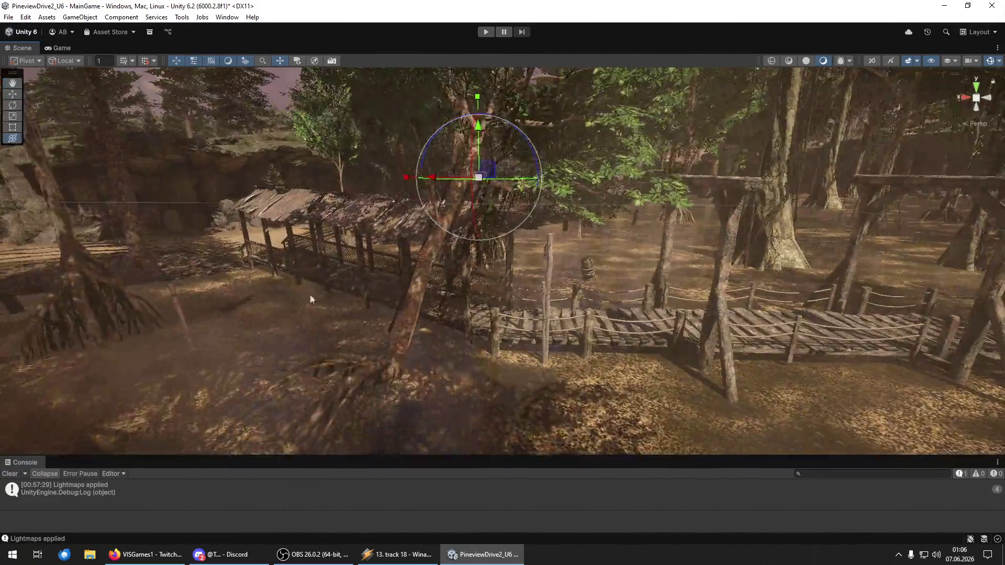
- Frame the tree beside the walkway and turn it twice around its Y axis
left_click(390, 358)
key("f")
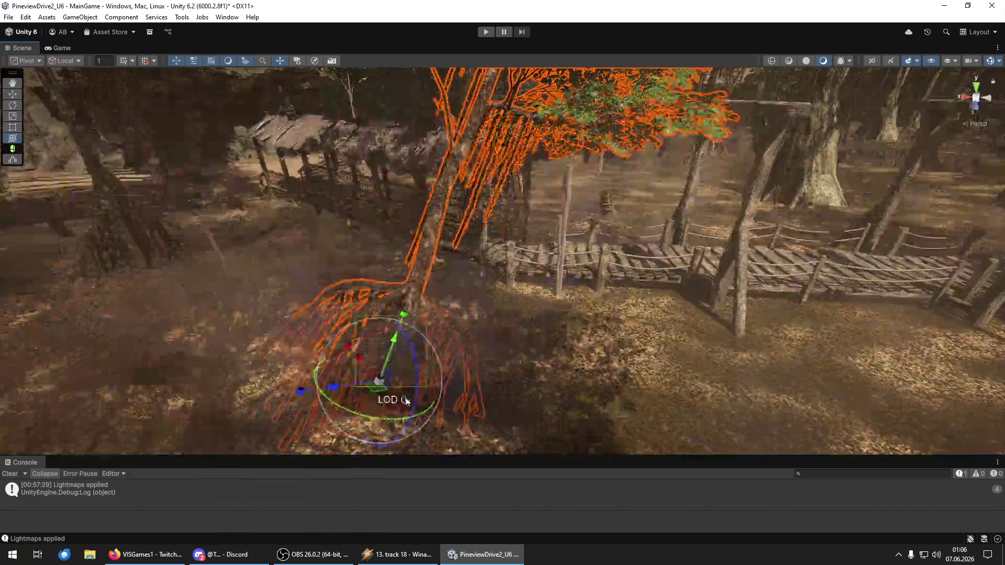
left_click_drag(413, 344, 359, 338)
mouse_move(403, 400)
left_mouse_down()
mouse_move(173, 406)
mouse_move(194, 410)
mouse_move(142, 270)
mouse_move(325, 409)
mouse_move(400, 393)
left_mouse_up()
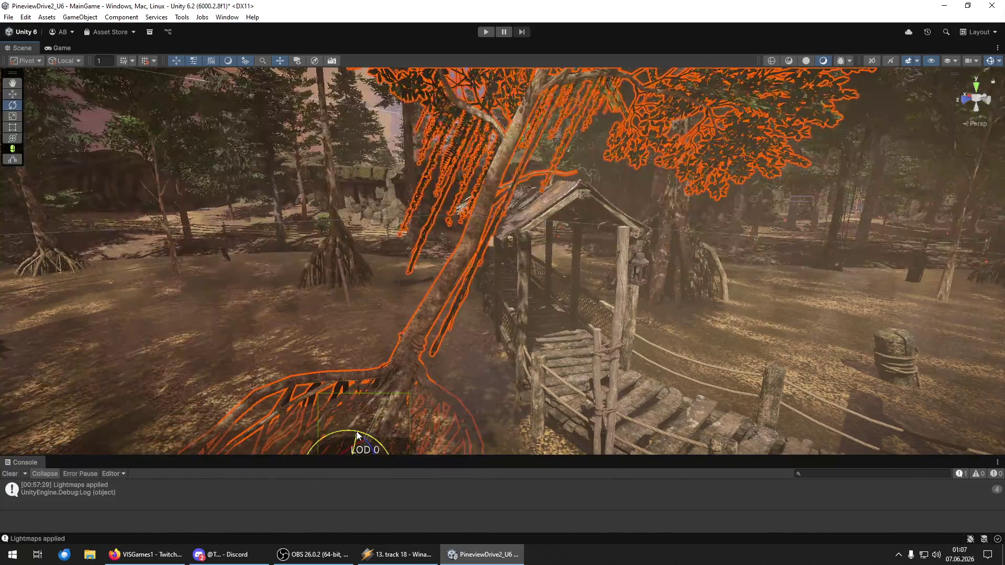
mouse_move(361, 442)
left_mouse_down()
mouse_move(441, 408)
mouse_move(383, 335)
left_mouse_up()
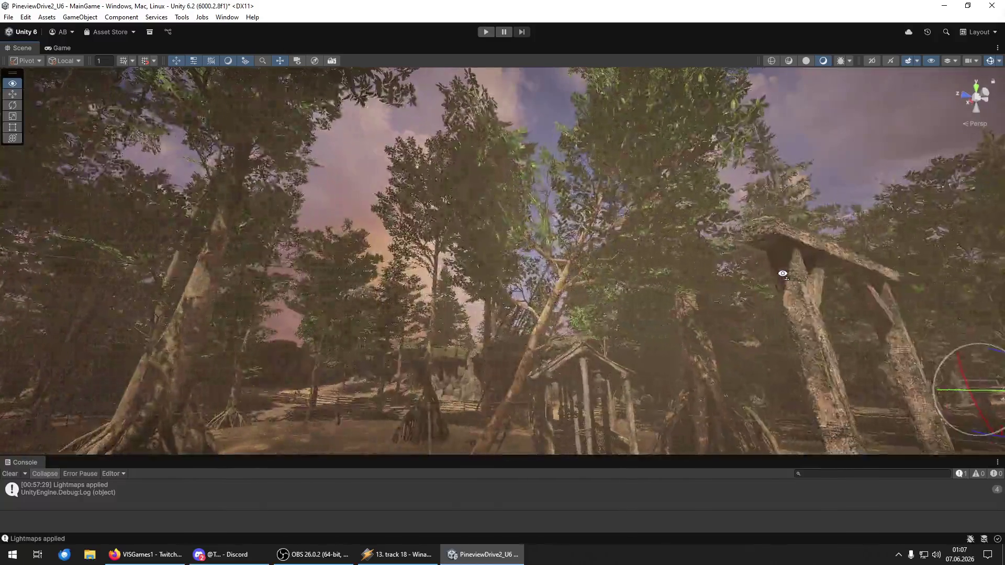
left_click_drag(783, 271, 783, 246)
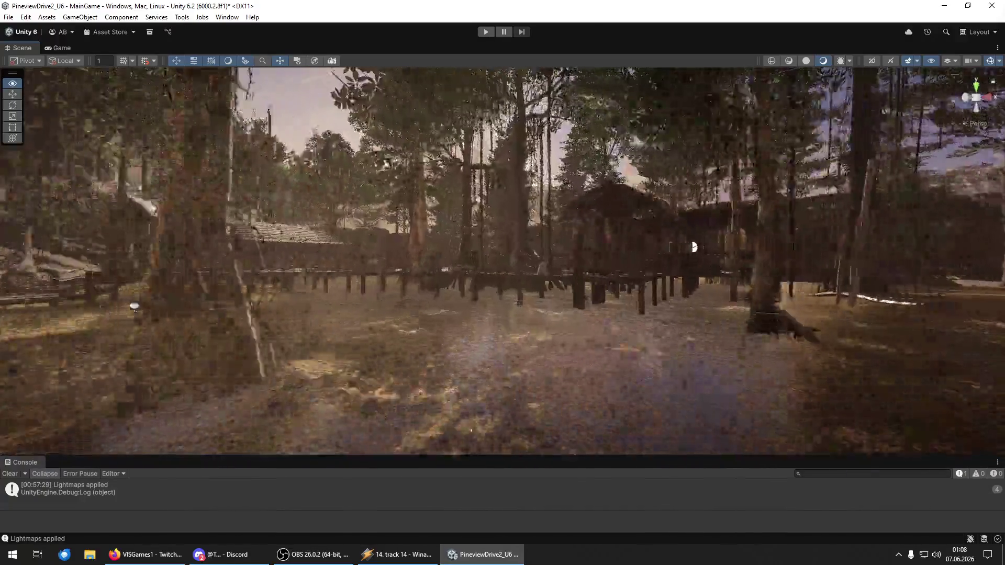
key("w")
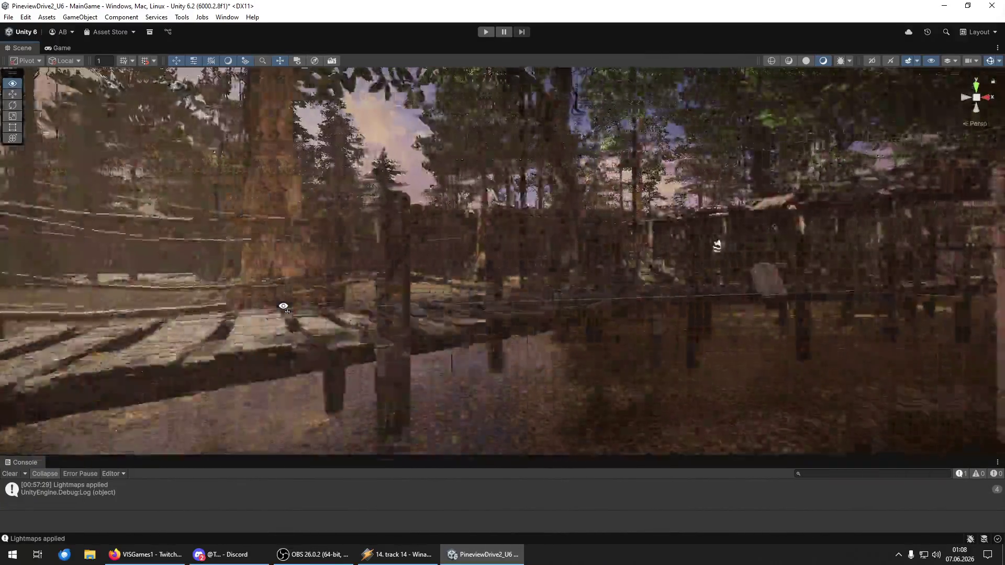
key("s")
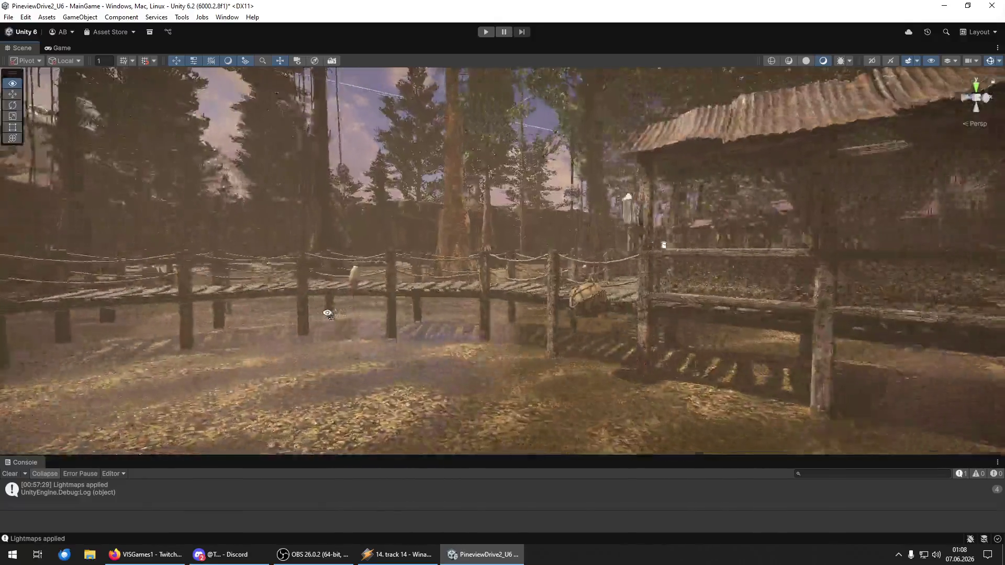
key("s")
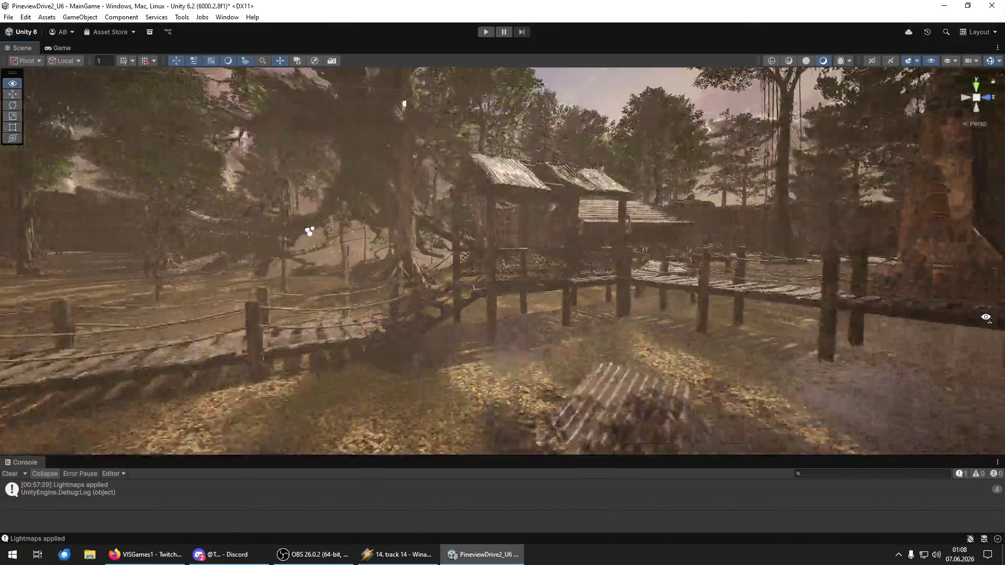
key("s")
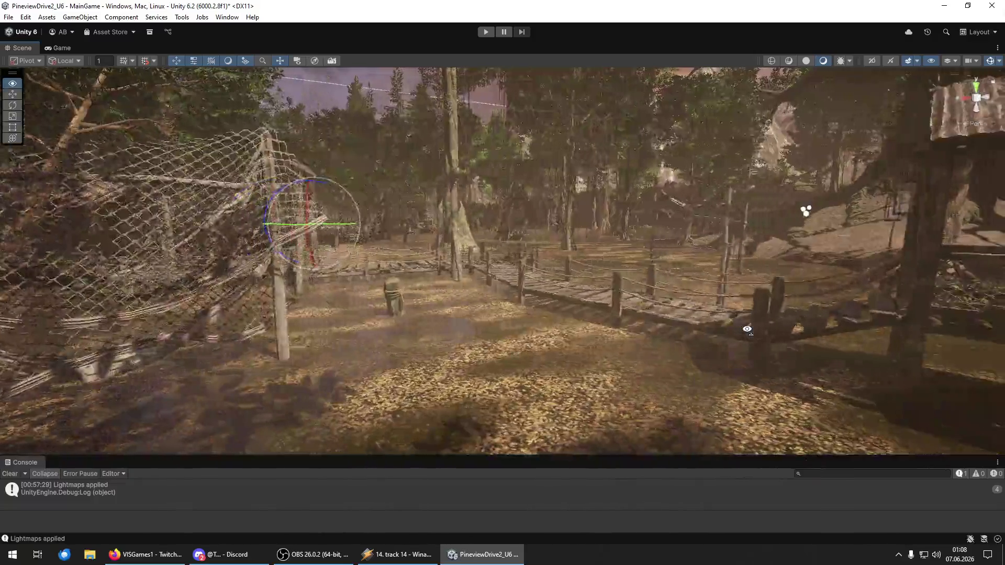
key("s")
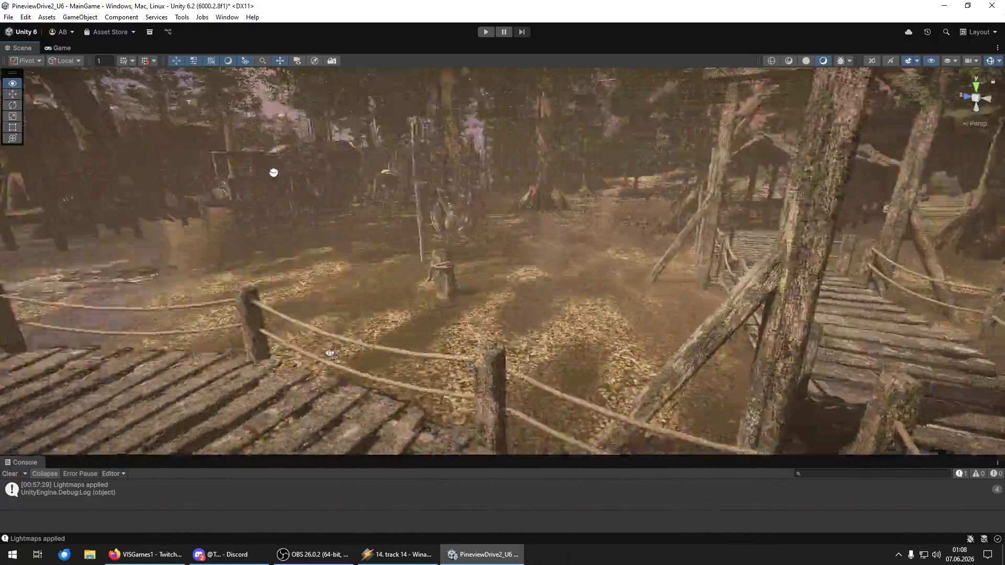
key("s")
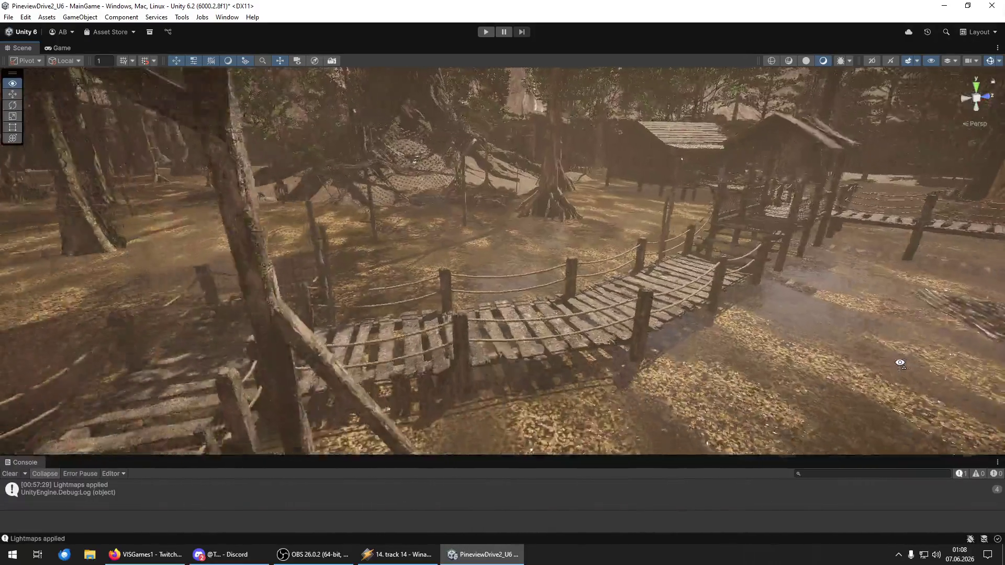
key("s")
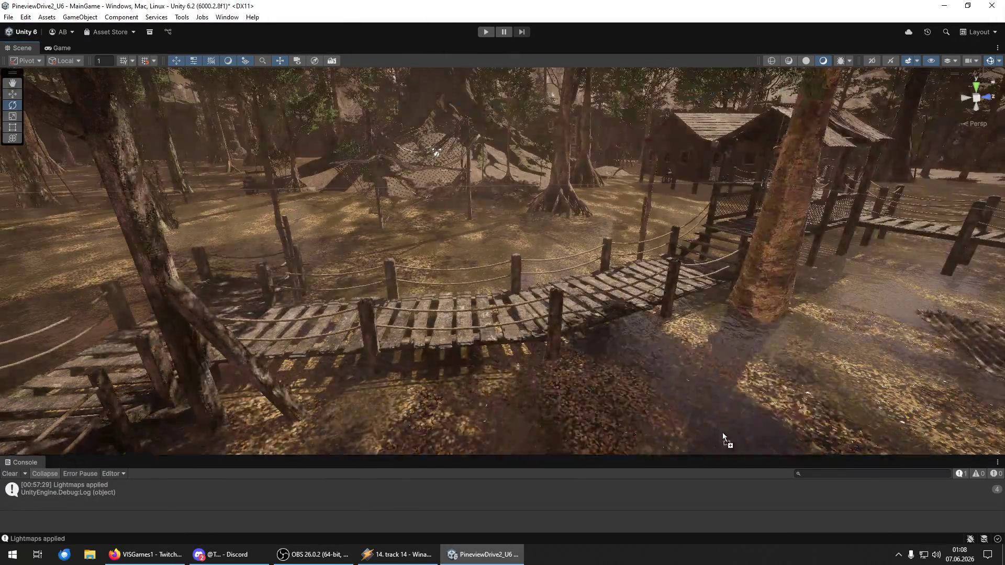
left_click(723, 432)
key("f")
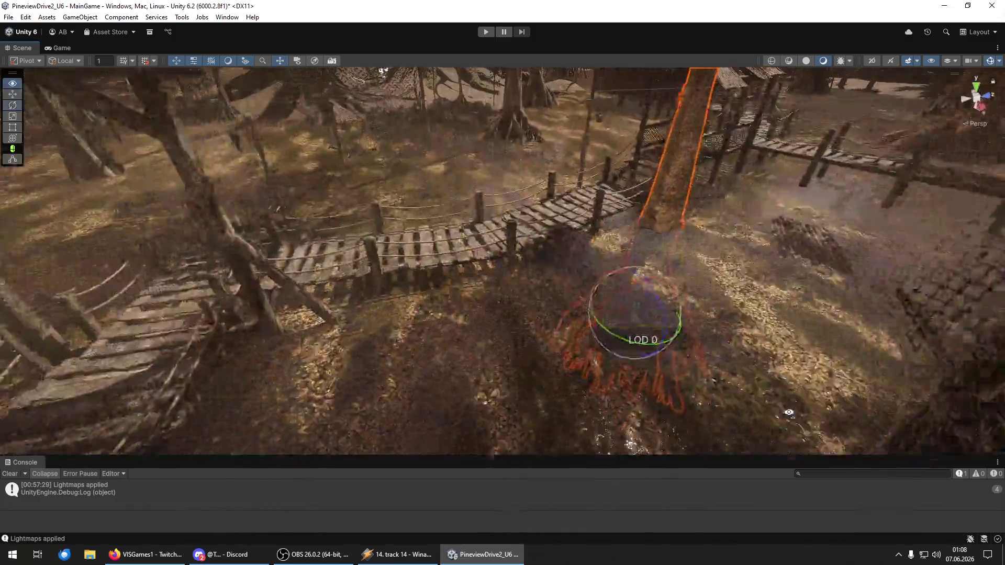
- Raise the large tree by the bridge and shift it along its X axis
key("w")
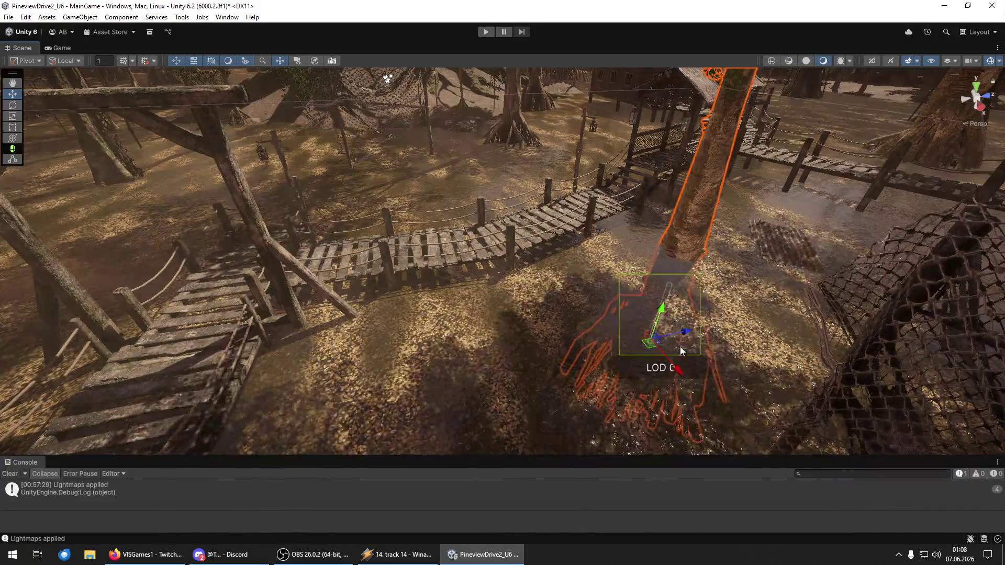
mouse_move(662, 317)
left_mouse_down()
mouse_move(664, 241)
mouse_move(570, 276)
mouse_move(494, 287)
mouse_move(745, 274)
mouse_move(759, 249)
mouse_move(867, 208)
mouse_move(800, 201)
mouse_move(828, 175)
mouse_move(637, 174)
mouse_move(763, 166)
mouse_move(681, 251)
left_mouse_up()
key("y")
left_click_drag(465, 257, 830, 193)
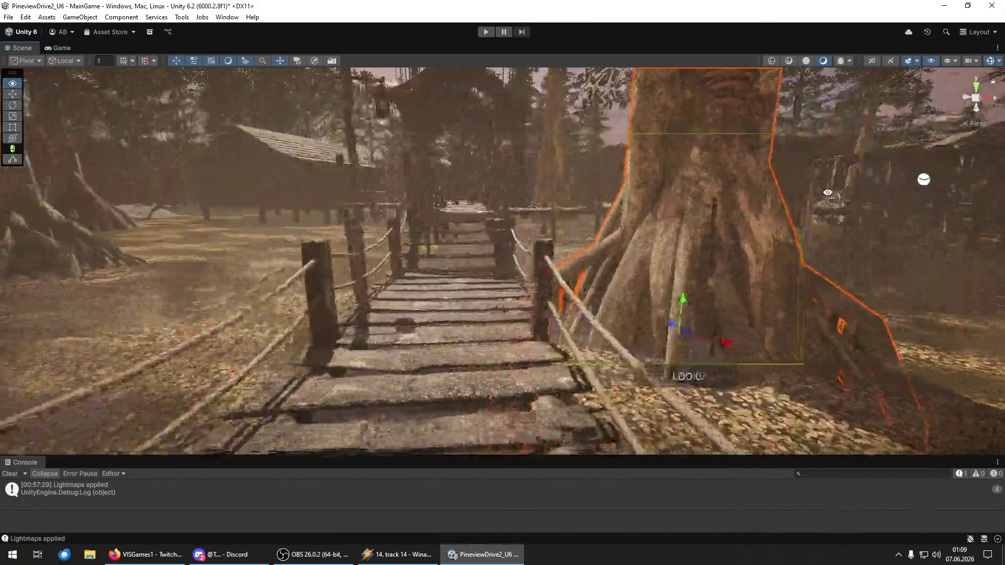
mouse_move(670, 349)
left_mouse_down()
mouse_move(717, 347)
mouse_move(674, 344)
left_mouse_up()
key("y")
left_click_drag(672, 307, 677, 271)
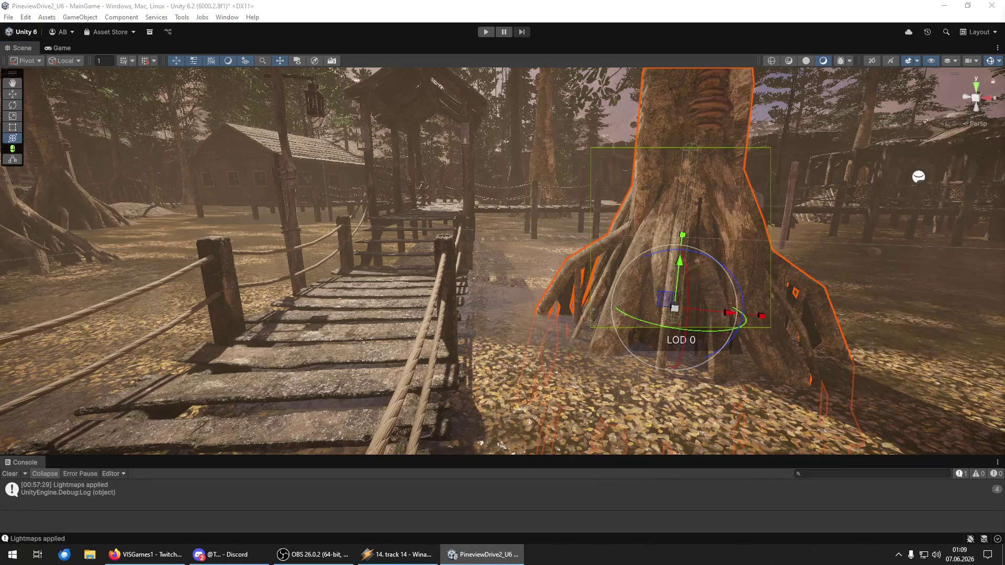
- Save the scene with File > Save
left_click(8, 17)
left_click(37, 128)
left_click(8, 17)
left_click(25, 69)
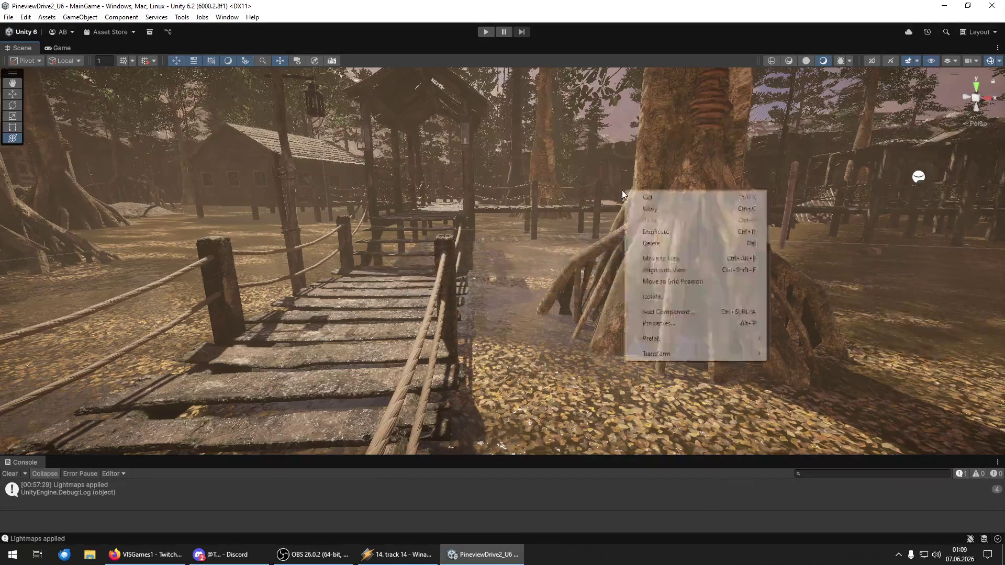
mouse_move(624, 190)
left_mouse_down()
mouse_move(638, 230)
mouse_move(711, 222)
mouse_move(690, 223)
left_mouse_up()
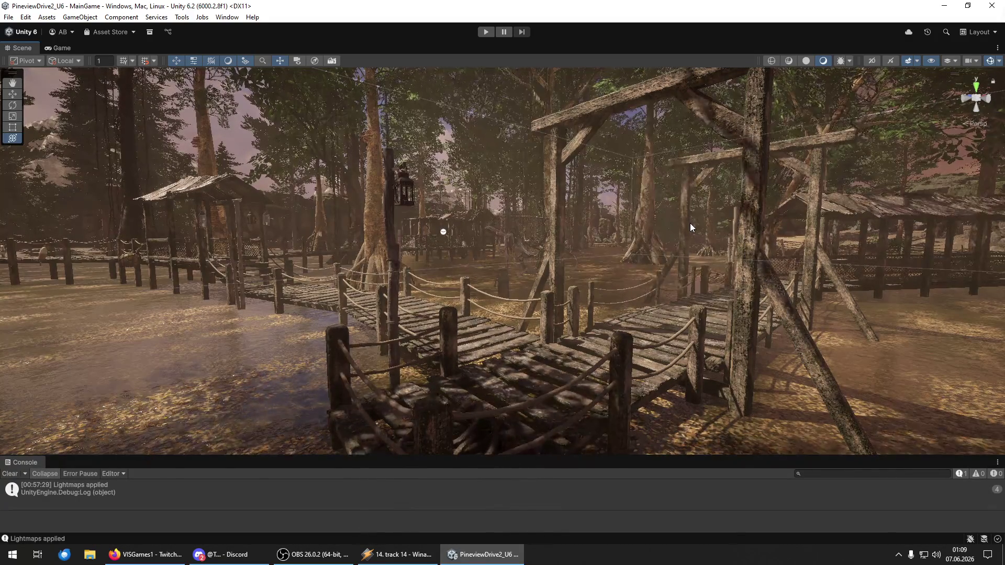
- Orbit over the bridge and open the floating Hierarchy/Inspector/Project window with Ctrl+4
mouse_move(690, 223)
left_mouse_down()
mouse_move(593, 255)
mouse_move(379, 240)
mouse_move(812, 234)
mouse_move(914, 250)
mouse_move(711, 233)
mouse_move(804, 240)
mouse_move(588, 236)
mouse_move(189, 265)
mouse_move(145, 249)
mouse_move(431, 256)
mouse_move(401, 244)
mouse_move(176, 256)
mouse_move(294, 267)
left_mouse_up()
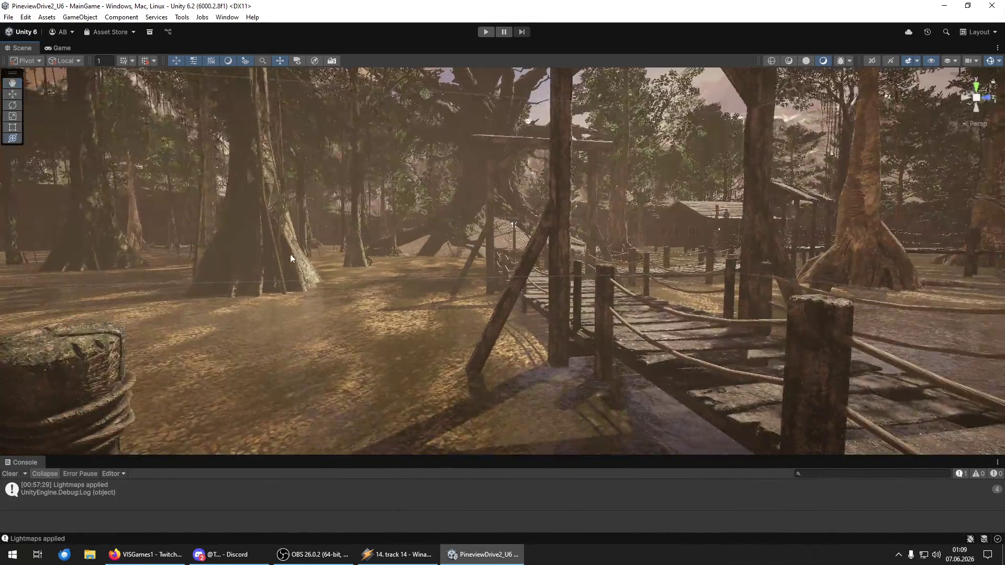
key("ctrl+4")
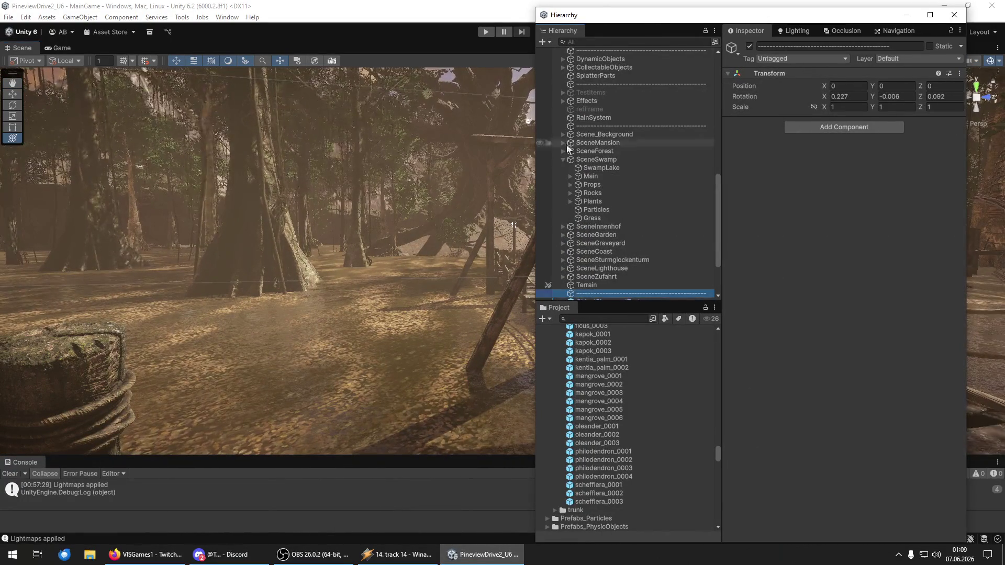
- Preview tropical tree prefabs from alocasia_0001 through cat_palm_0002, ceriman_0003 and ficus_0003
scroll(617, 414, "up", 8)
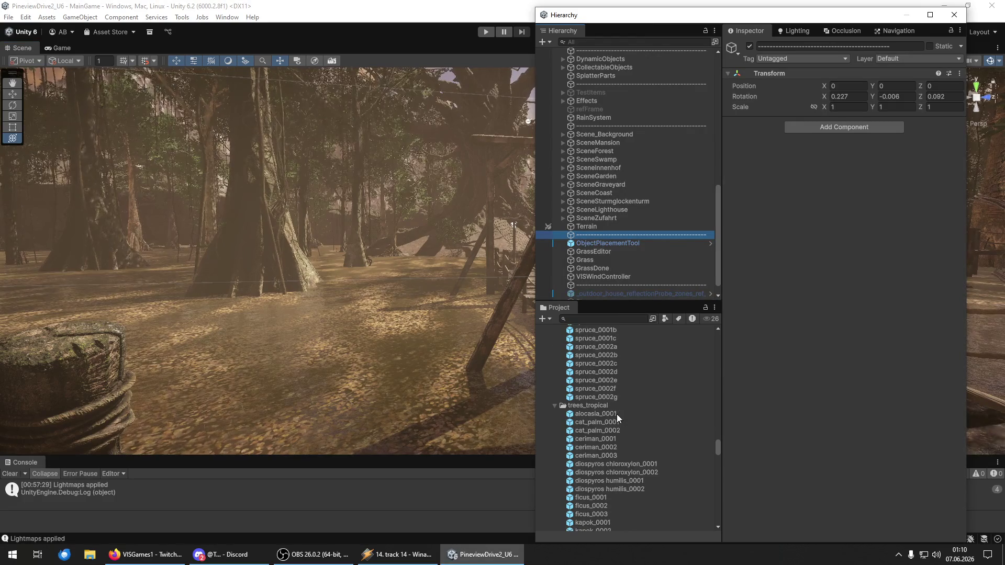
left_click(607, 416)
left_click(605, 429)
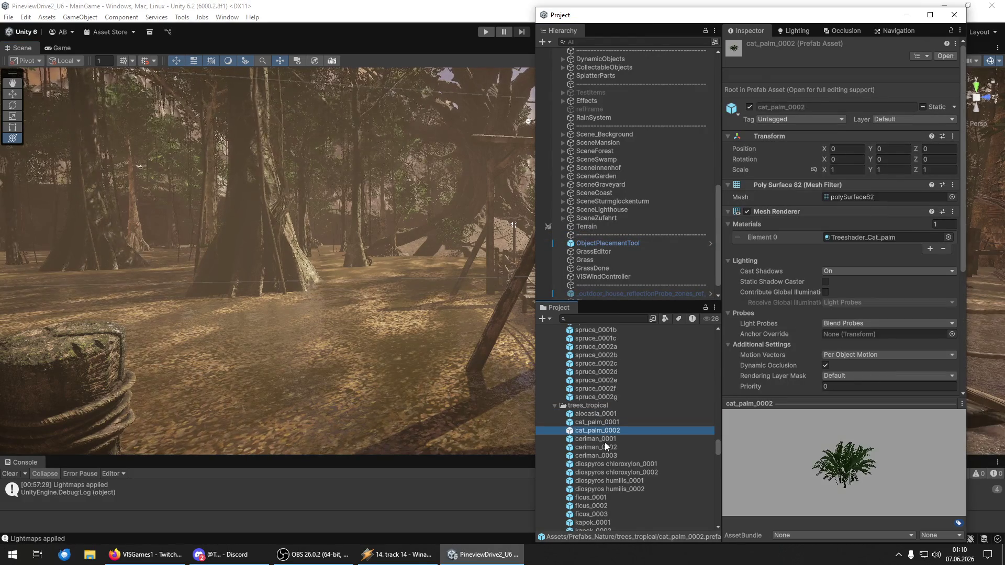
left_click(606, 438)
left_click(607, 455)
left_click(611, 473)
left_click(612, 497)
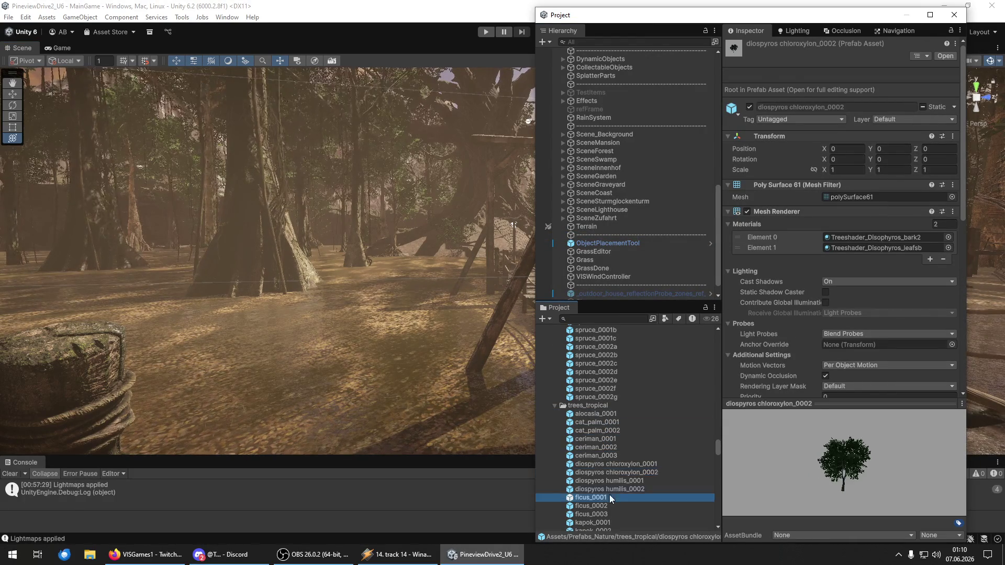
scroll(609, 495, "down", 3)
key("Down")
key("Down")
- Preview the kapok, mangrove, philodendron and schefflera prefabs
left_click(611, 445)
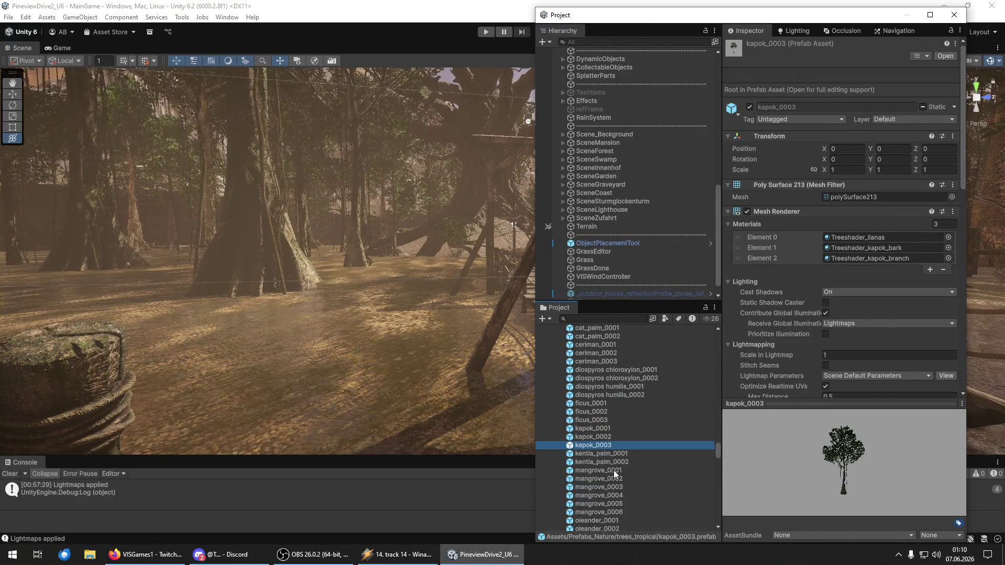
left_click(614, 488)
left_click(616, 505)
scroll(616, 509, "down", 3)
left_click(621, 461)
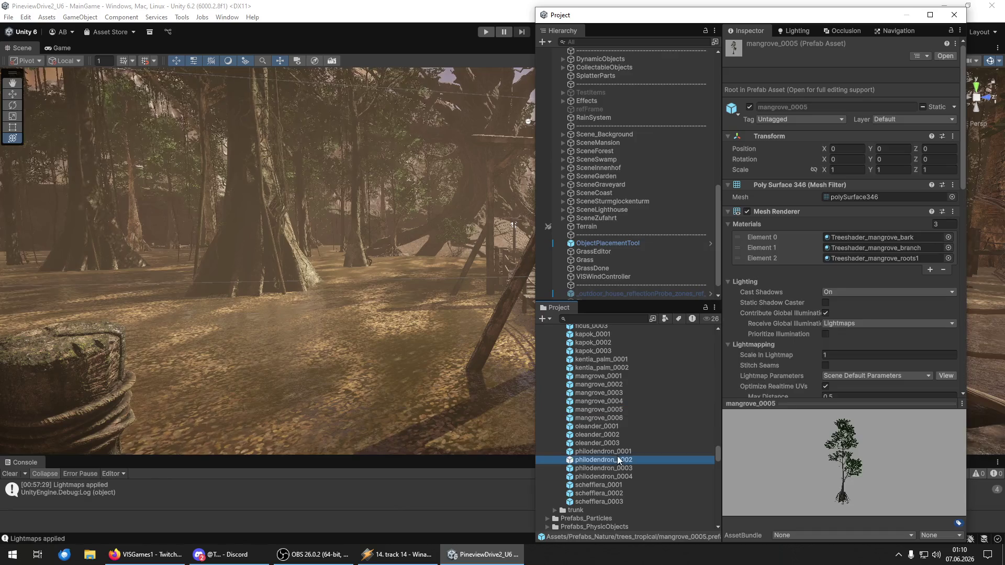
left_click(611, 477)
left_click(611, 485)
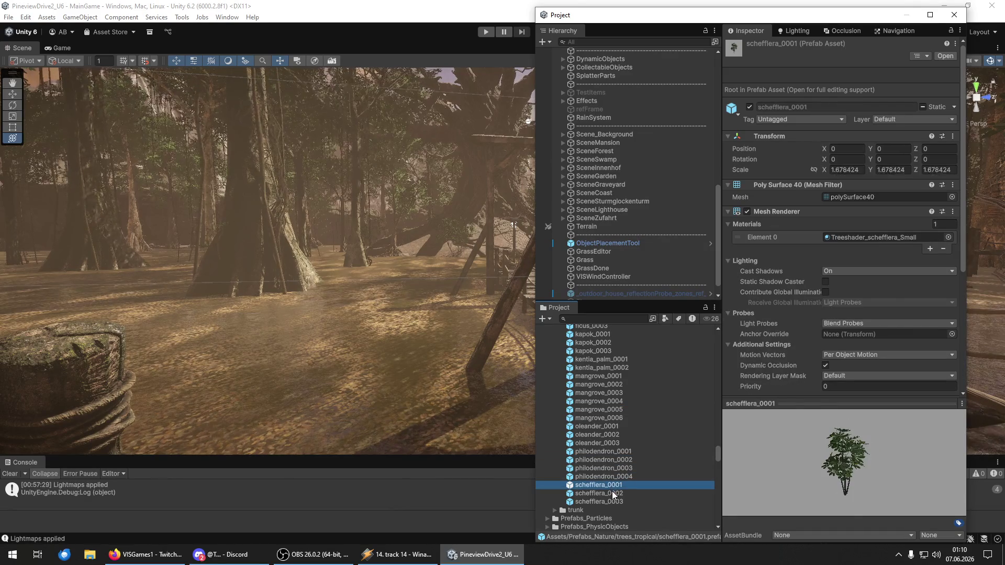
left_click(611, 493)
left_click(611, 502)
- Collapse trees_pines, open trees_dead and preview tree_dead_0002g, 0002k and 0002o
scroll(590, 438, "up", 8)
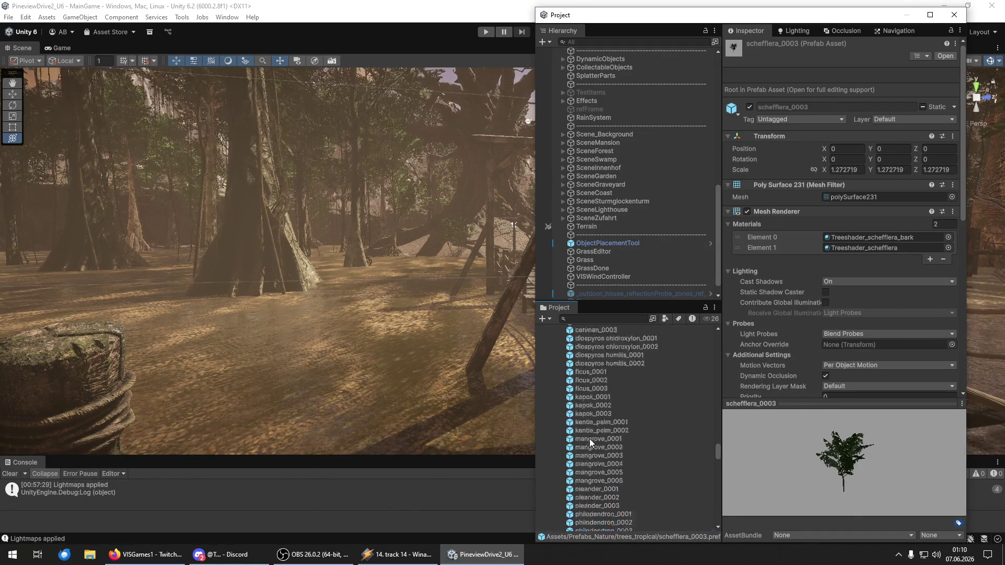
scroll(603, 442, "up", 10)
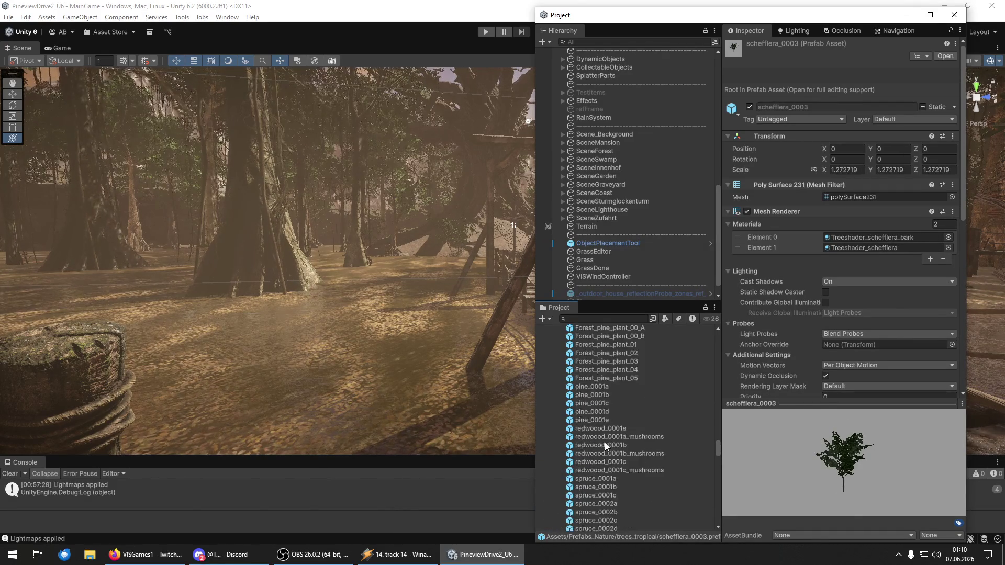
left_click(554, 454)
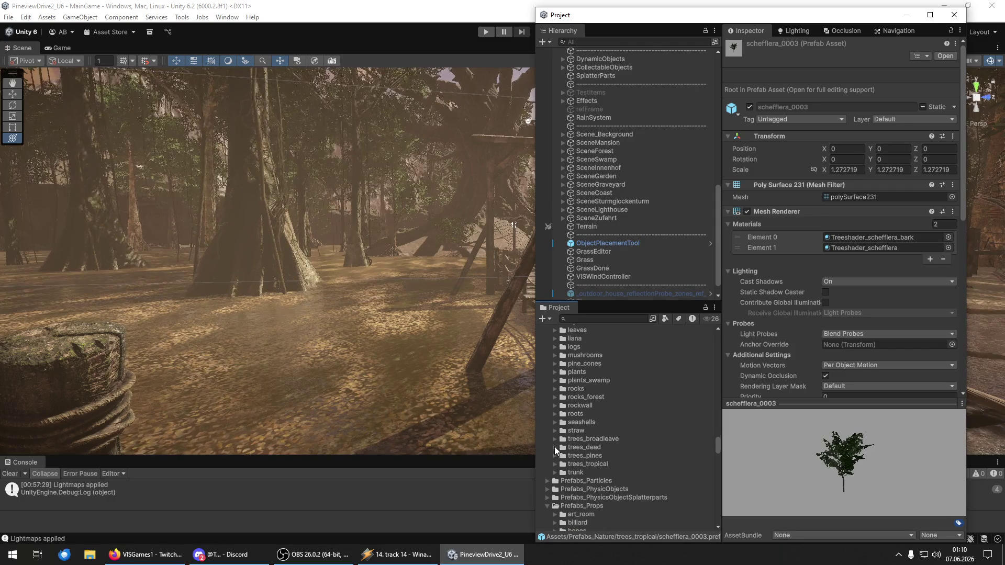
left_click(555, 447)
scroll(633, 446, "down", 5)
left_click(624, 406)
left_click(620, 439)
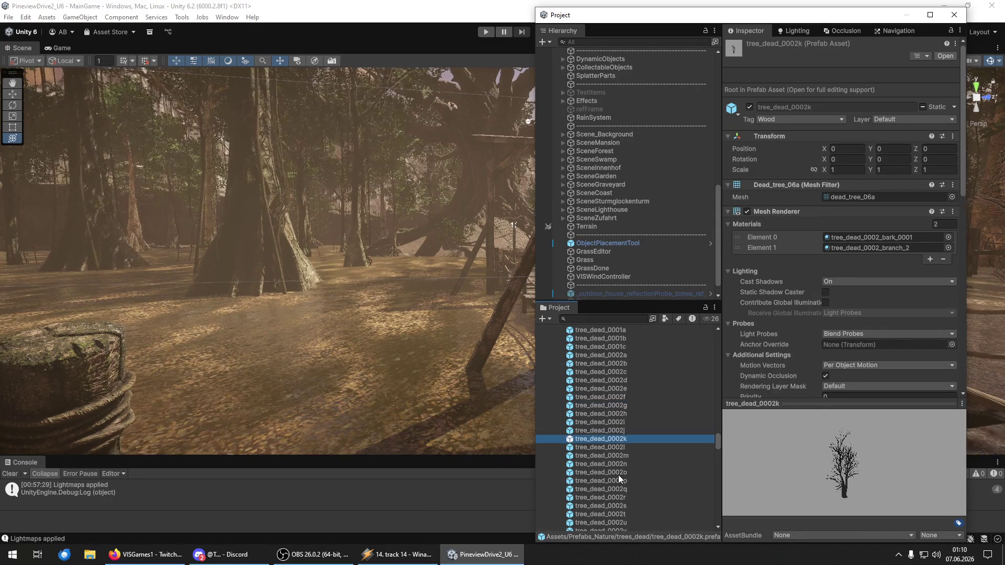
left_click(619, 473)
scroll(629, 461, "down", 5)
- Preview tree_dead_0002t through tree_dead_0003c_branch_b and pick tree_dead_0003d_a
left_click(611, 391)
left_click(608, 413)
left_click(608, 439)
left_click(608, 472)
left_click(608, 491)
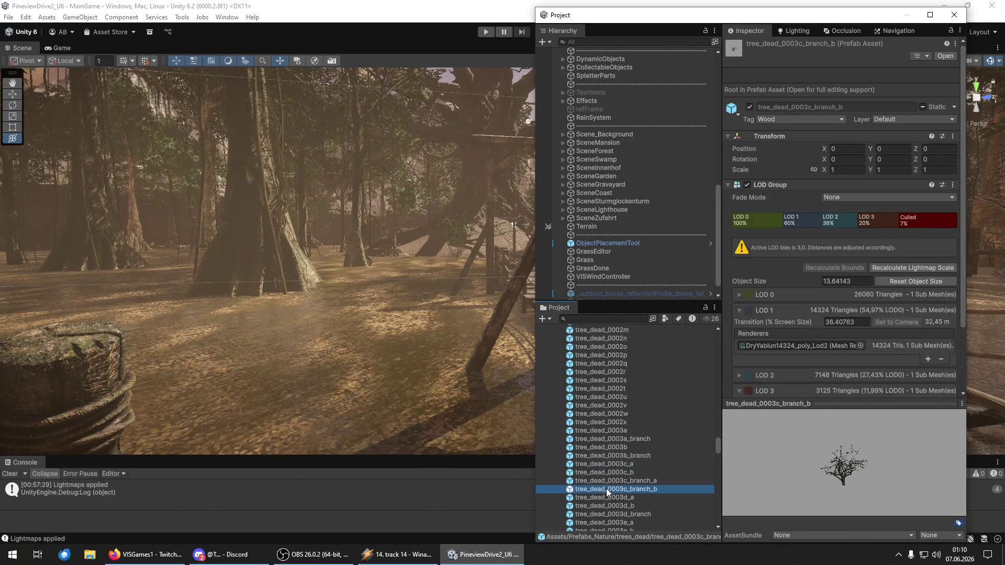
left_click(625, 499)
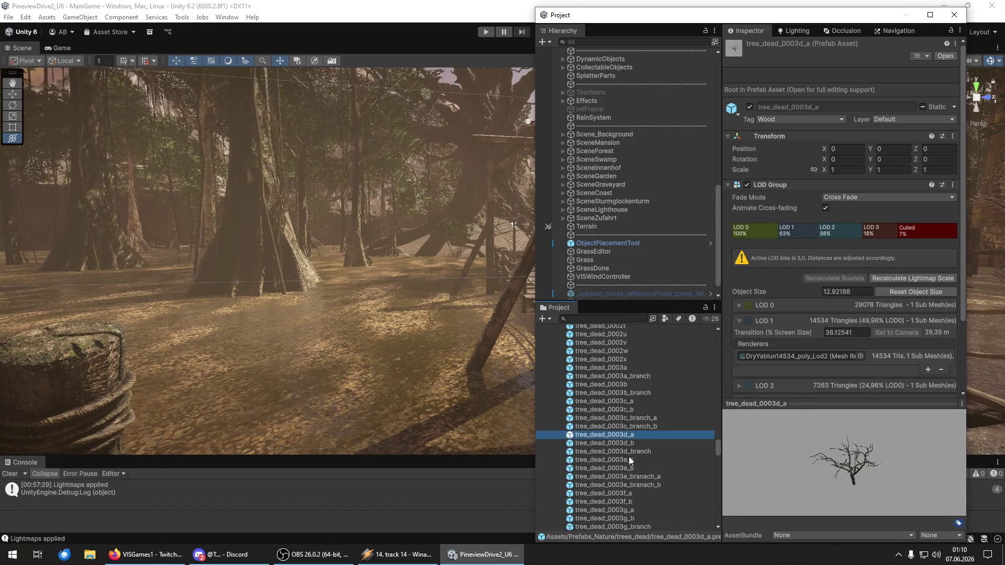
- Place tree_dead_0003d_a in the shallow swamp water and shrink it slightly
left_click_drag(711, 15, 1004, 16)
mouse_move(447, 331)
left_mouse_down()
mouse_move(553, 371)
mouse_move(576, 362)
left_mouse_up()
left_click_drag(683, 421, 579, 438)
key("f")
left_click_drag(532, 371, 504, 375)
- Lift the dead branch object up out of the swamp water
key("w")
left_click(529, 363)
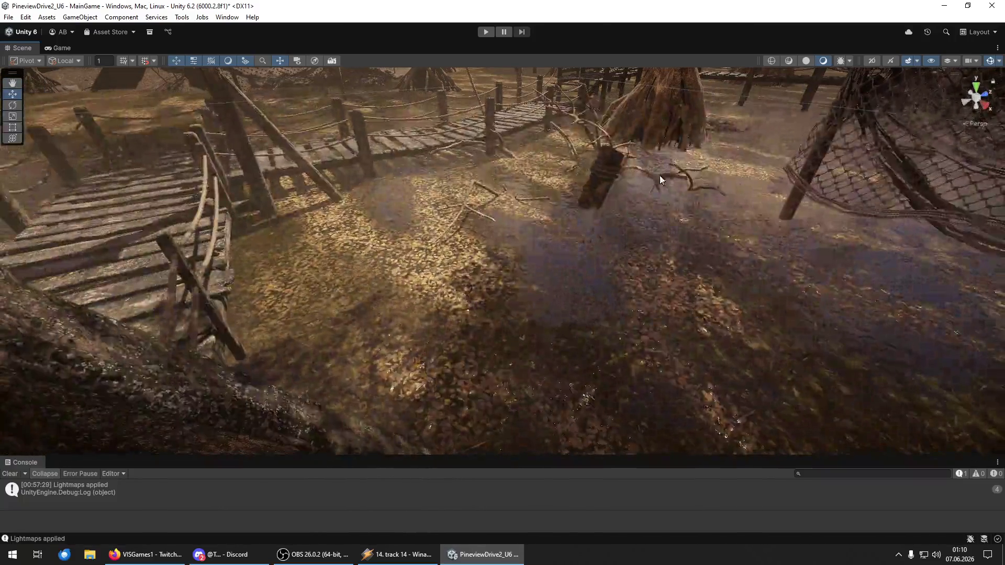
left_click(658, 179)
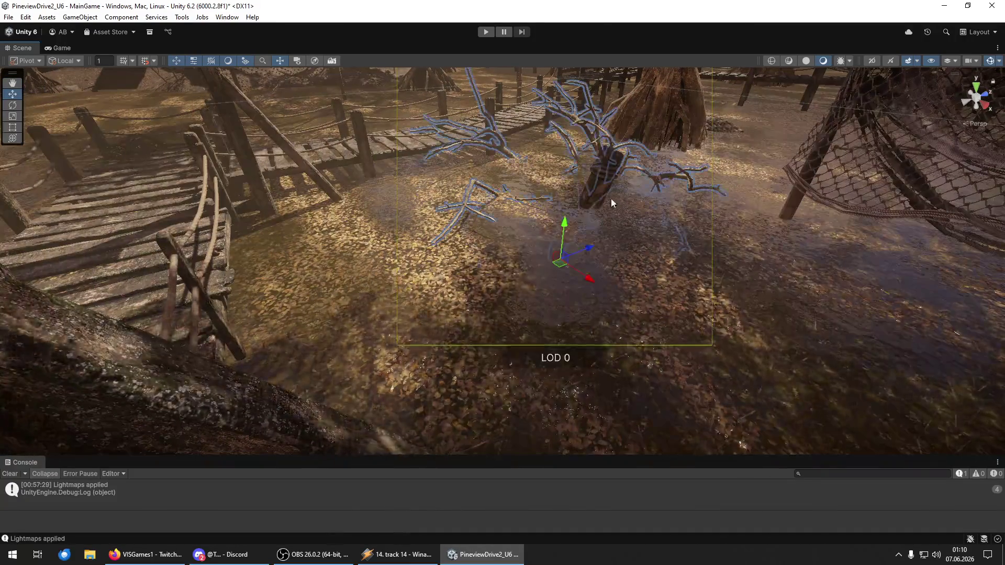
mouse_move(587, 246)
left_mouse_down()
mouse_move(506, 292)
mouse_move(523, 333)
mouse_move(562, 361)
mouse_move(526, 350)
left_mouse_up()
left_click_drag(535, 312, 542, 226)
mouse_move(568, 281)
left_mouse_down("alt")
mouse_move(602, 320)
mouse_move(471, 301)
mouse_move(690, 259)
mouse_move(767, 322)
mouse_move(775, 355)
mouse_move(667, 316)
mouse_move(754, 316)
mouse_move(830, 345)
left_mouse_up("alt")
- Spin the bare dead tree around its vertical axis
left_click(677, 286)
mouse_move(930, 450)
left_mouse_down("alt")
mouse_move(626, 282)
mouse_move(516, 279)
mouse_move(568, 310)
mouse_move(865, 290)
mouse_move(861, 300)
mouse_move(613, 319)
mouse_move(704, 302)
mouse_move(535, 310)
left_mouse_up("alt")
key("e")
left_click(540, 329)
mouse_move(518, 395)
left_mouse_down()
mouse_move(526, 380)
mouse_move(539, 403)
mouse_move(347, 400)
left_mouse_up()
left_click_drag(457, 388, 397, 314, "alt")
- Frame the bare dead tree and scale it up larger
key("w")
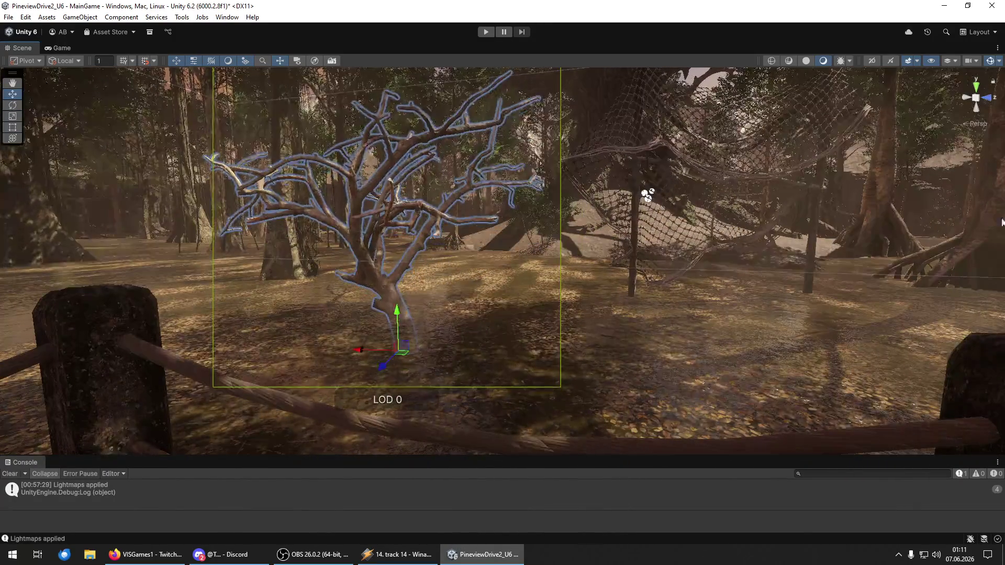
mouse_move(648, 195)
left_mouse_down("alt")
mouse_move(550, 325)
mouse_move(727, 306)
mouse_move(501, 315)
mouse_move(554, 384)
mouse_move(532, 308)
mouse_move(256, 222)
mouse_move(266, 230)
left_mouse_up("alt")
left_click(532, 308)
key("f")
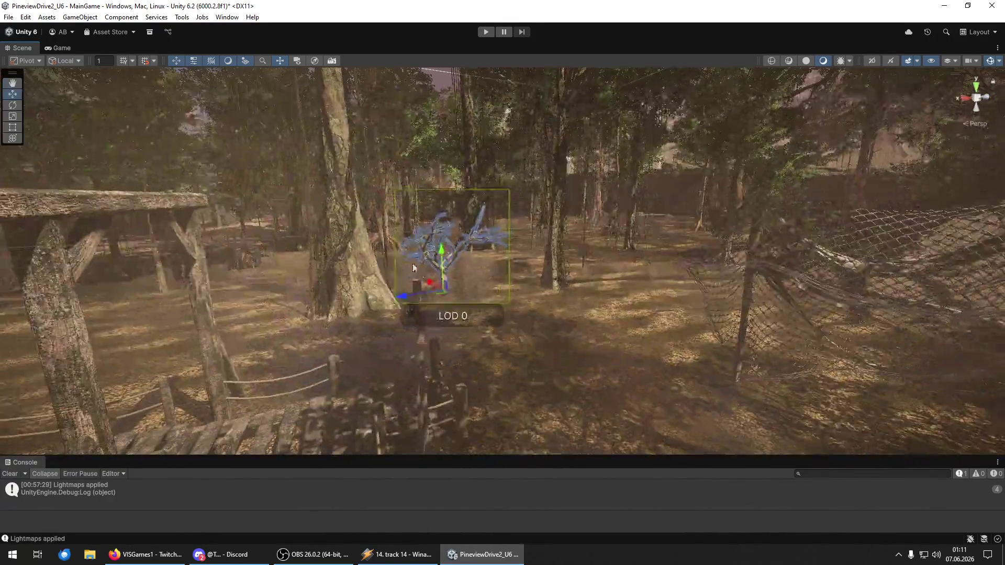
mouse_move(446, 293)
left_mouse_down()
mouse_move(460, 290)
mouse_move(410, 291)
mouse_move(404, 278)
left_mouse_up()
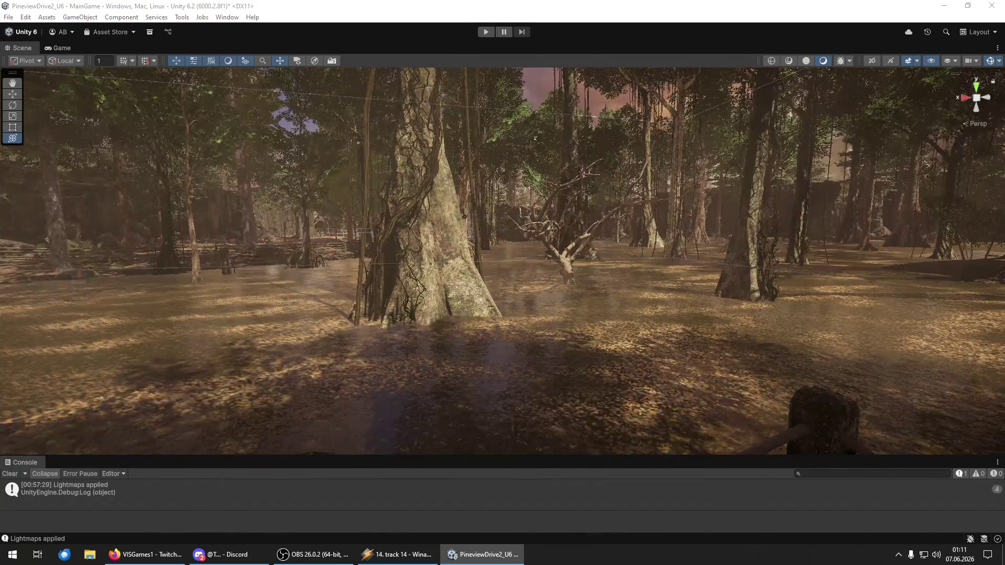
- Place a bare dead tree in a new forest clearing and move it toward the camera
mouse_move(544, 393)
left_mouse_down()
mouse_move(676, 386)
mouse_move(614, 388)
mouse_move(551, 408)
left_mouse_up()
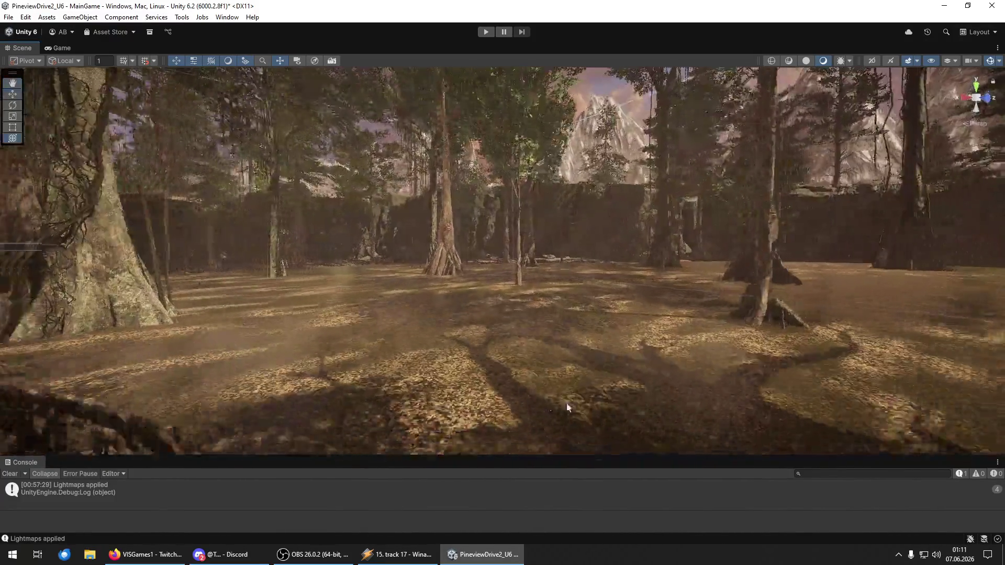
left_click(455, 381)
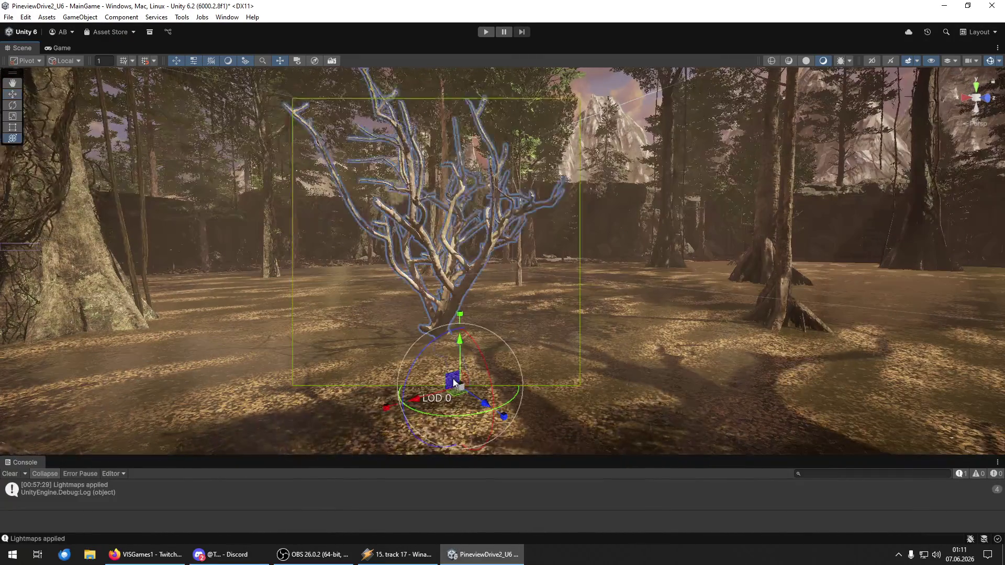
key("w")
left_click_drag(458, 382, 475, 384)
mouse_move(453, 304)
left_mouse_down()
mouse_move(445, 277)
mouse_move(442, 322)
mouse_move(483, 347)
mouse_move(460, 318)
mouse_move(511, 382)
mouse_move(594, 393)
mouse_move(472, 340)
mouse_move(400, 328)
mouse_move(679, 325)
mouse_move(27, 309)
mouse_move(78, 324)
left_mouse_up()
key("e")
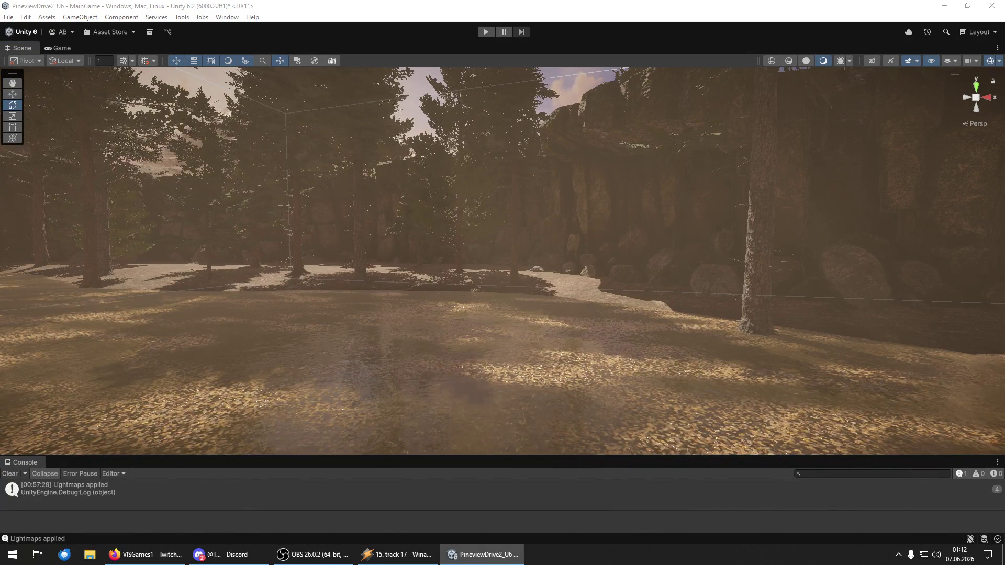
- Drop a second dead tree into the clearing and raise it to ground level
mouse_move(576, 388)
left_mouse_down()
mouse_move(442, 382)
mouse_move(363, 353)
mouse_move(344, 360)
left_mouse_up()
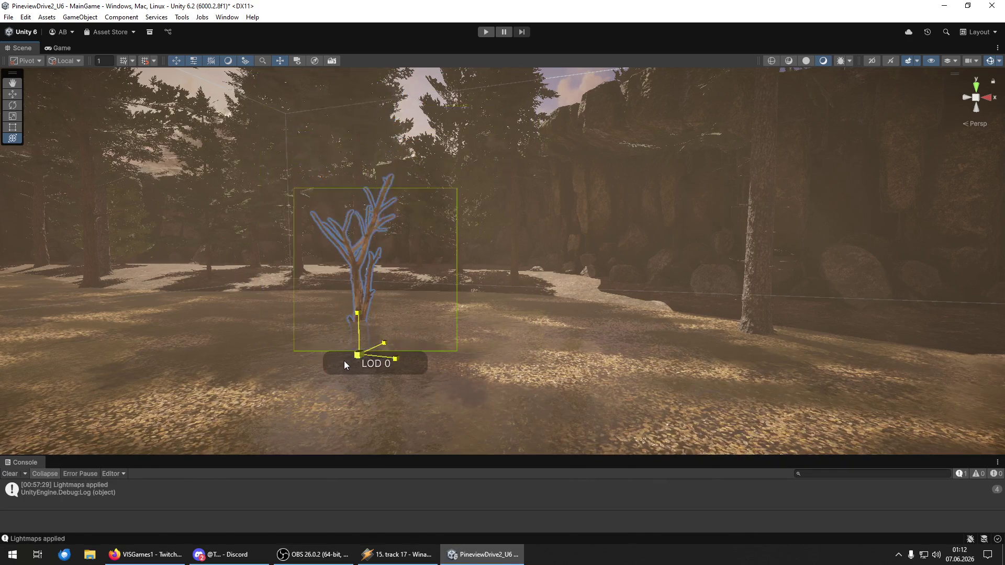
left_click_drag(357, 321, 354, 309)
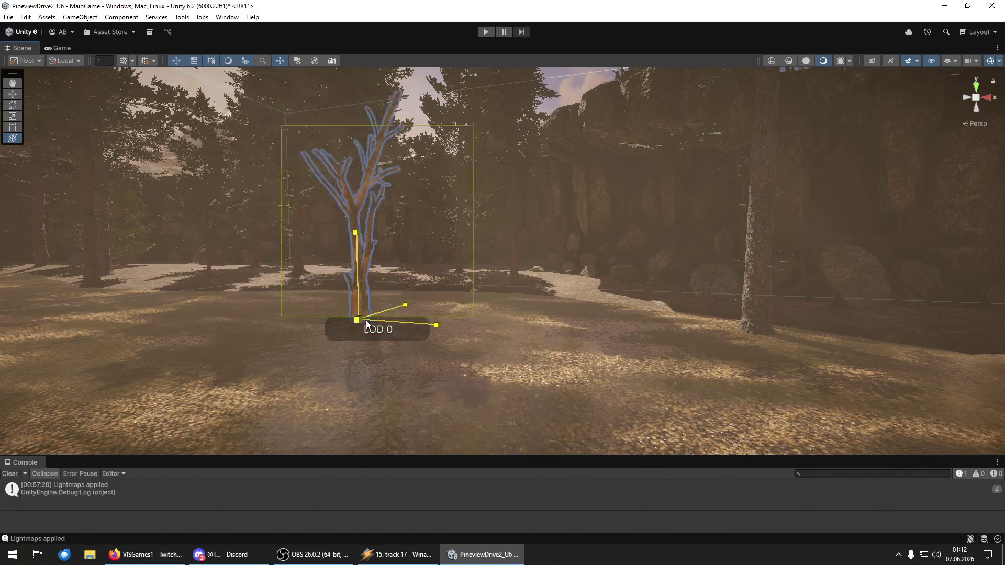
left_click(358, 281)
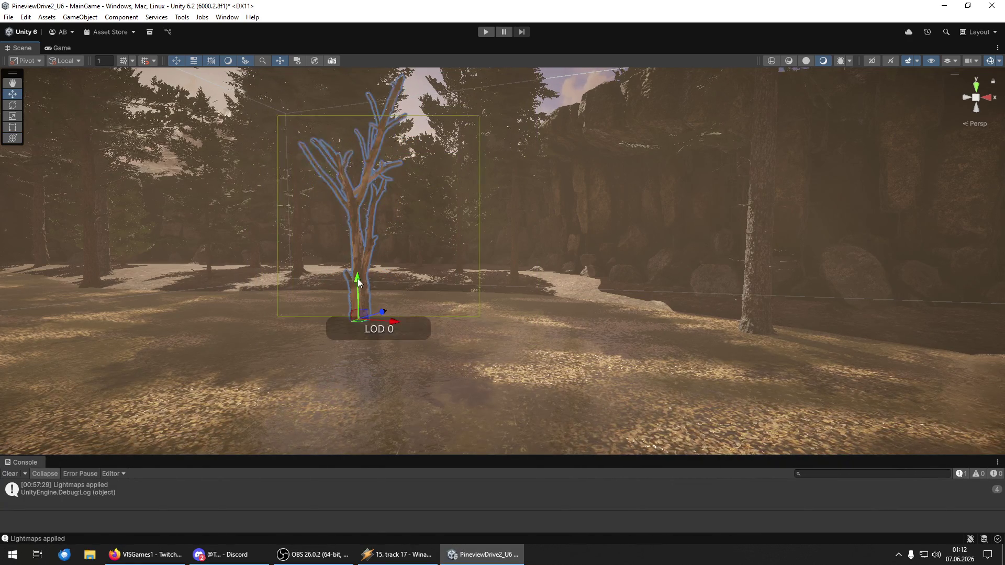
left_click_drag(460, 360, 341, 363)
key("shift+d")
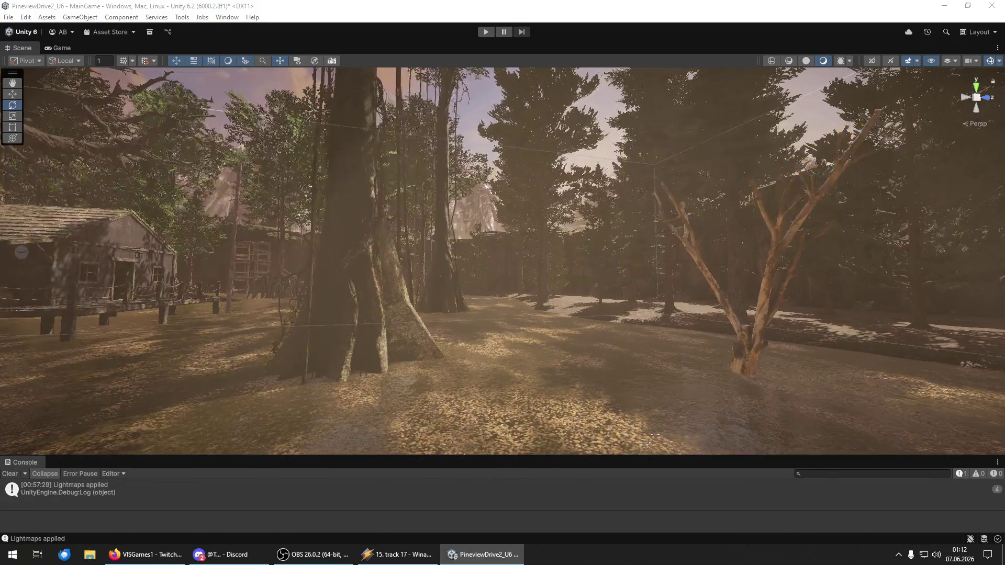
- Place another bare tree among the pines, raise it and turn it about its vertical axis
scroll(770, 416, "up", 10)
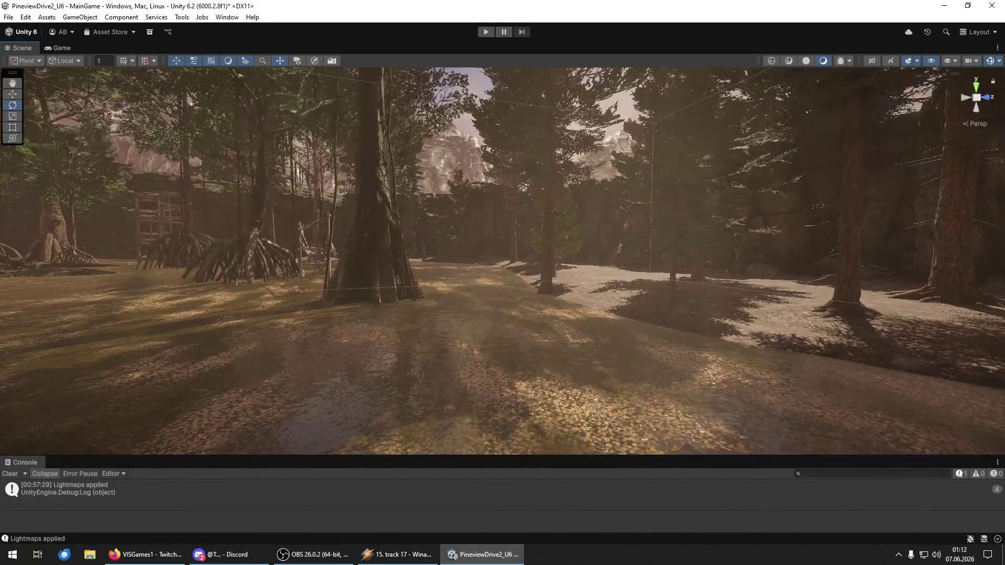
left_click(463, 363)
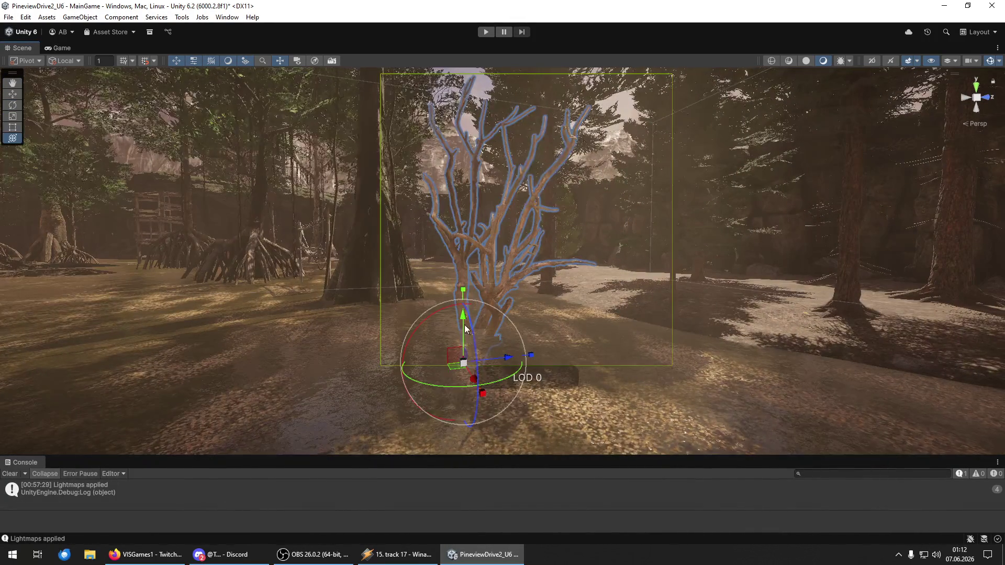
left_click_drag(467, 333, 459, 296)
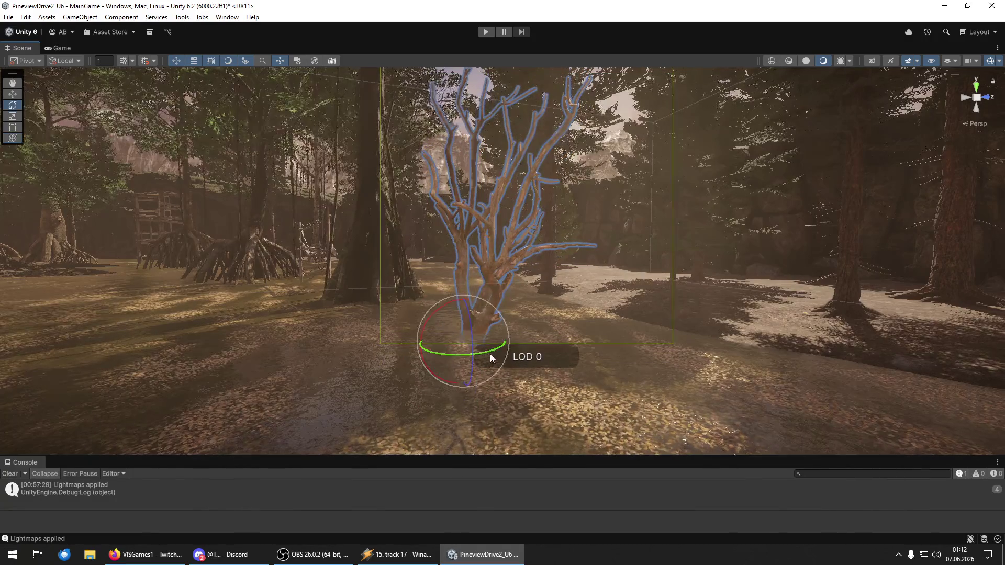
left_click_drag(487, 359, 388, 367)
- Remove the unwanted small dead tree from the clearing
right_click(379, 368)
key("w")
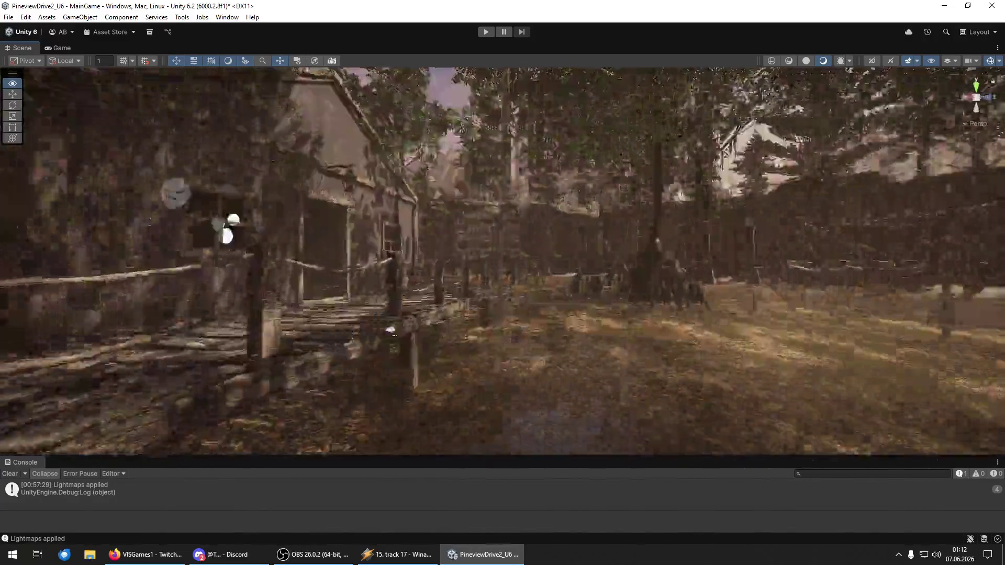
mouse_move(390, 330)
left_mouse_down()
mouse_move(599, 332)
mouse_move(658, 316)
mouse_move(673, 351)
mouse_move(725, 327)
left_mouse_up()
scroll(684, 303, "up", 3)
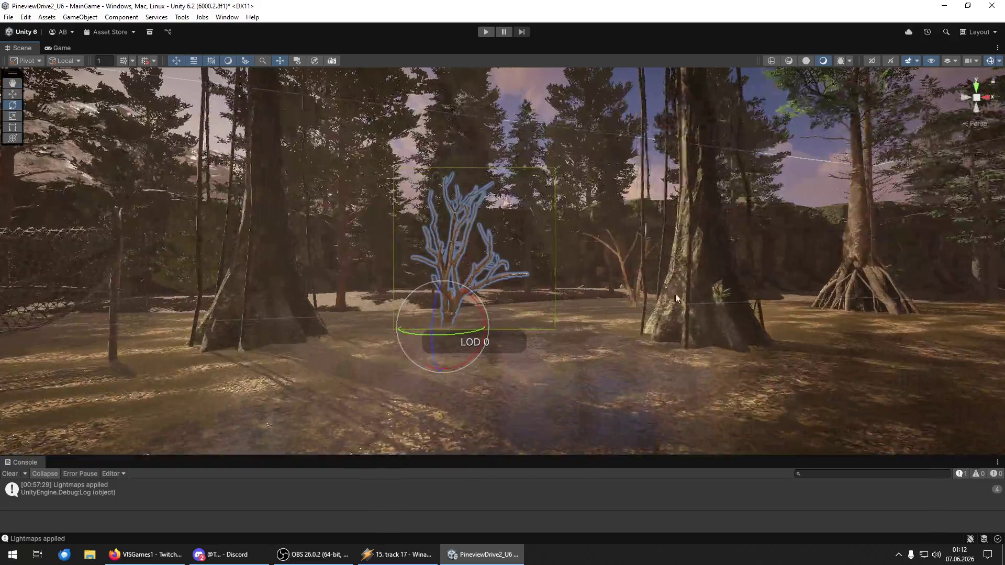
left_click(628, 283)
key("Delete")
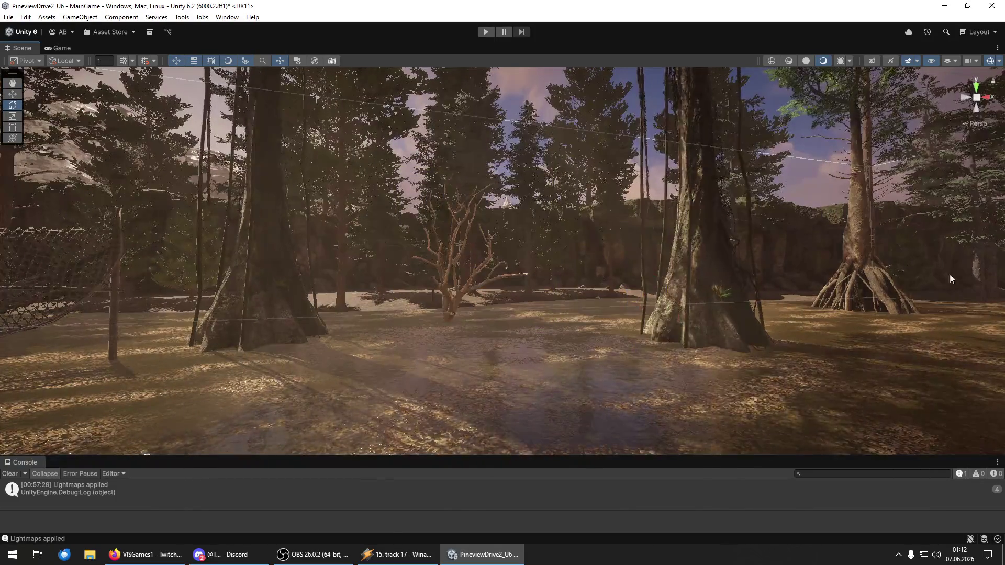
- Place a dead tree beside the boardwalk and lift it onto the ground with the Y handle
left_click(448, 272)
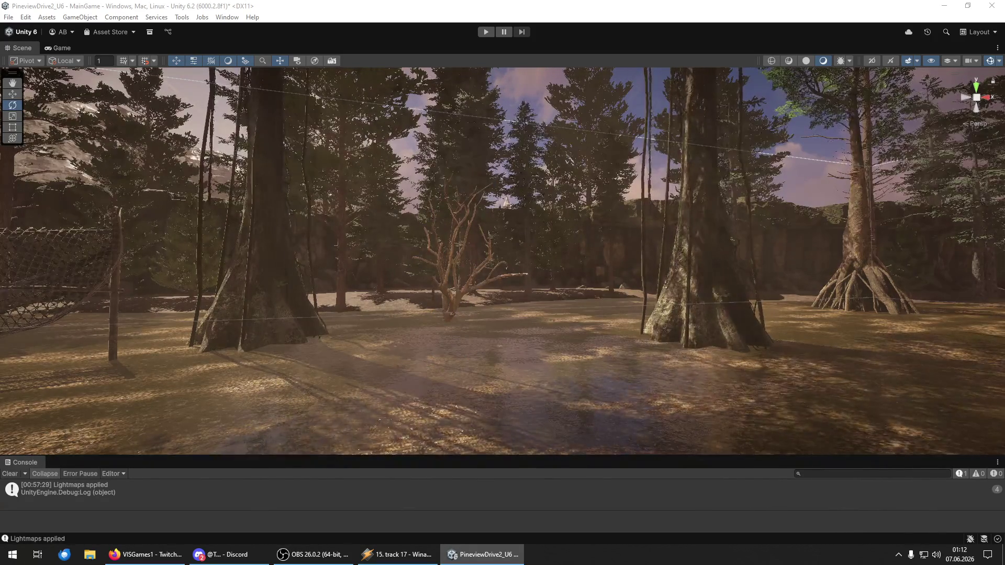
mouse_move(887, 417)
left_mouse_down()
mouse_move(880, 262)
mouse_move(348, 269)
mouse_move(157, 341)
mouse_move(102, 410)
left_mouse_up()
mouse_move(763, 400)
left_mouse_down()
mouse_move(523, 381)
mouse_move(507, 401)
left_mouse_up()
key("y")
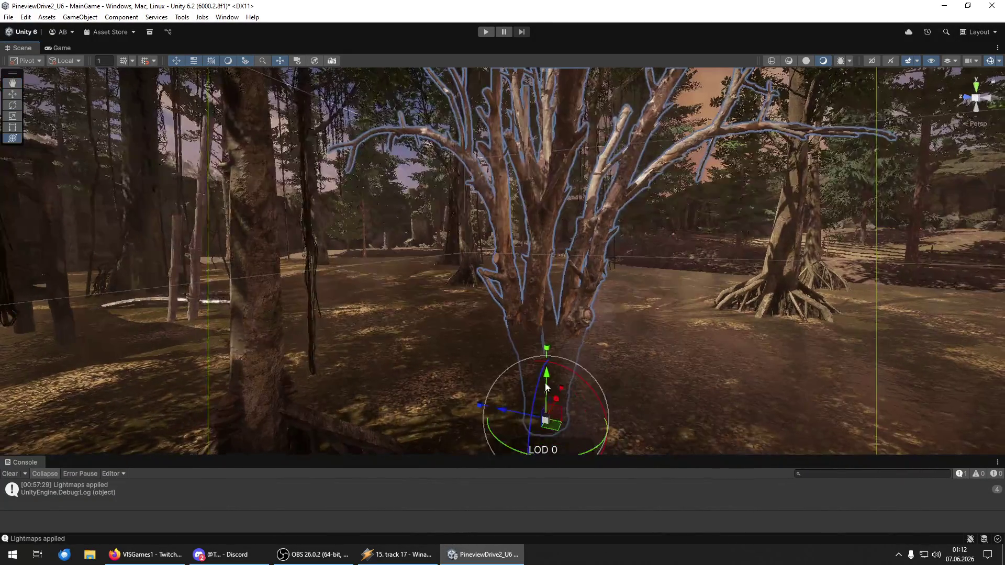
mouse_move(544, 376)
left_mouse_down()
mouse_move(538, 337)
mouse_move(535, 357)
mouse_move(542, 291)
mouse_move(555, 278)
mouse_move(573, 270)
mouse_move(717, 280)
left_mouse_up()
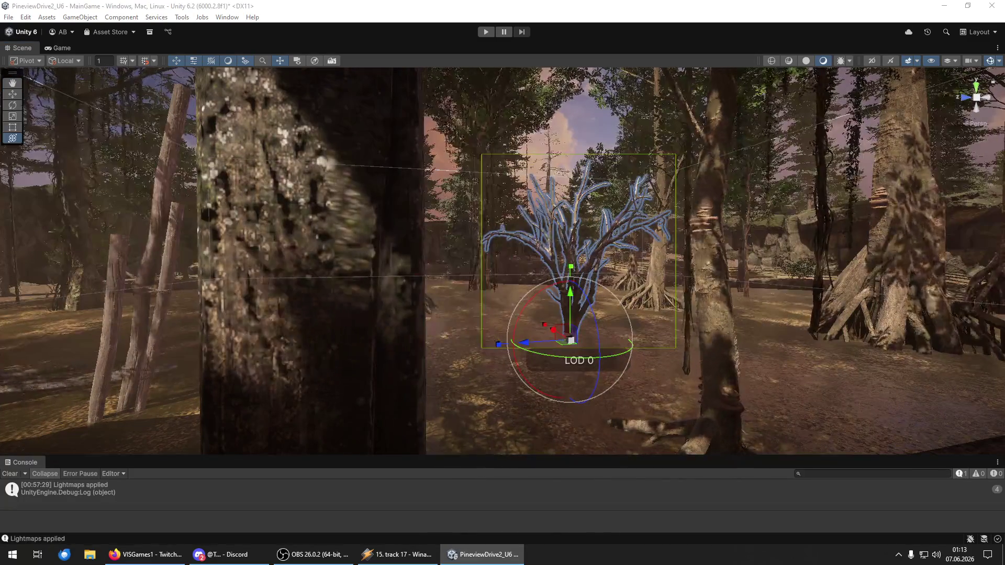
mouse_move(494, 341)
left_mouse_down()
mouse_move(512, 322)
mouse_move(505, 330)
mouse_move(945, 329)
mouse_move(902, 343)
left_mouse_up()
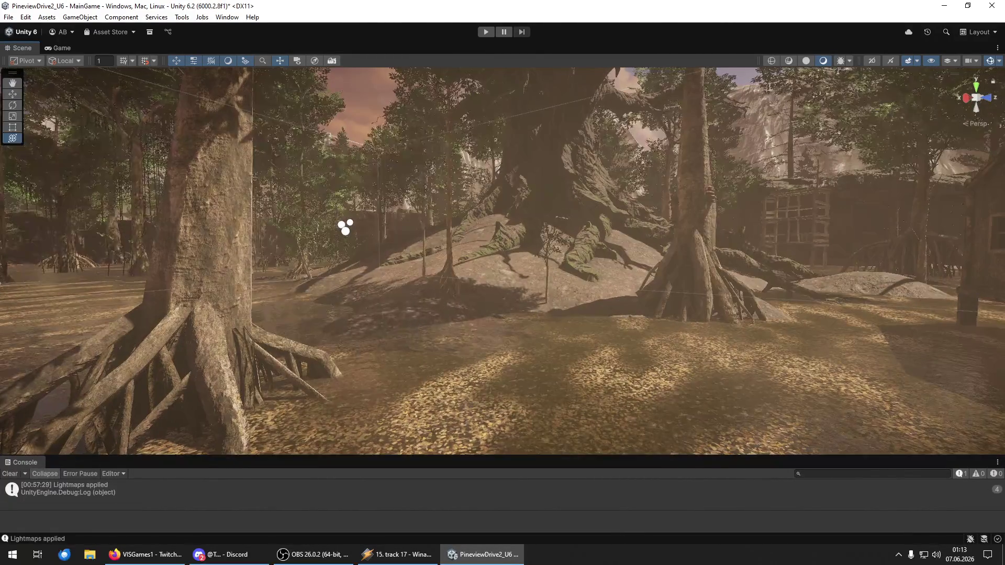
- Nudge the leafy bush by the dirt mound, restore it after deleting, and turn it slightly
left_click_drag(1004, 387, 564, 394)
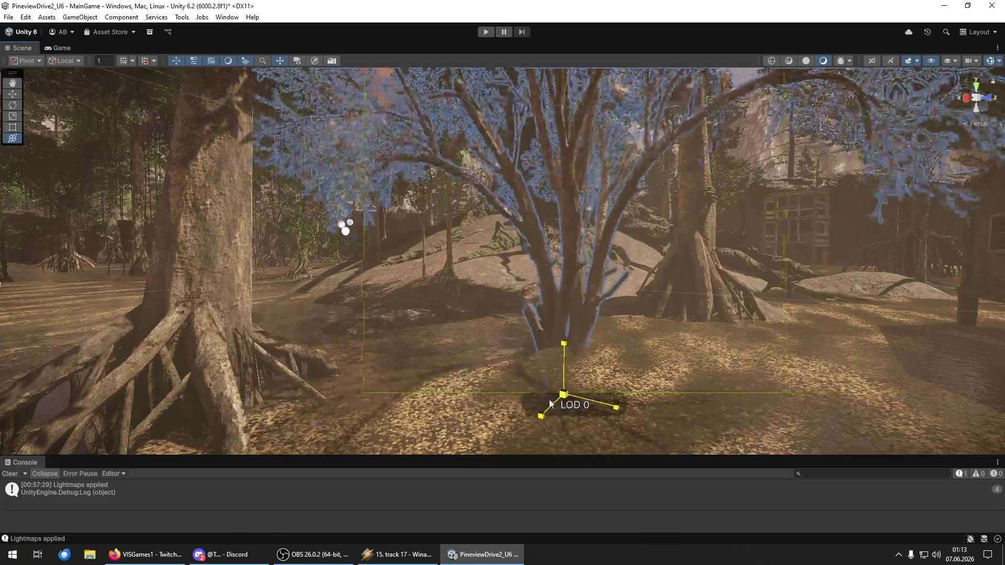
left_click_drag(536, 405, 525, 386)
key("w")
mouse_move(491, 338)
left_mouse_down()
mouse_move(484, 262)
mouse_move(482, 313)
left_mouse_up()
key("Delete")
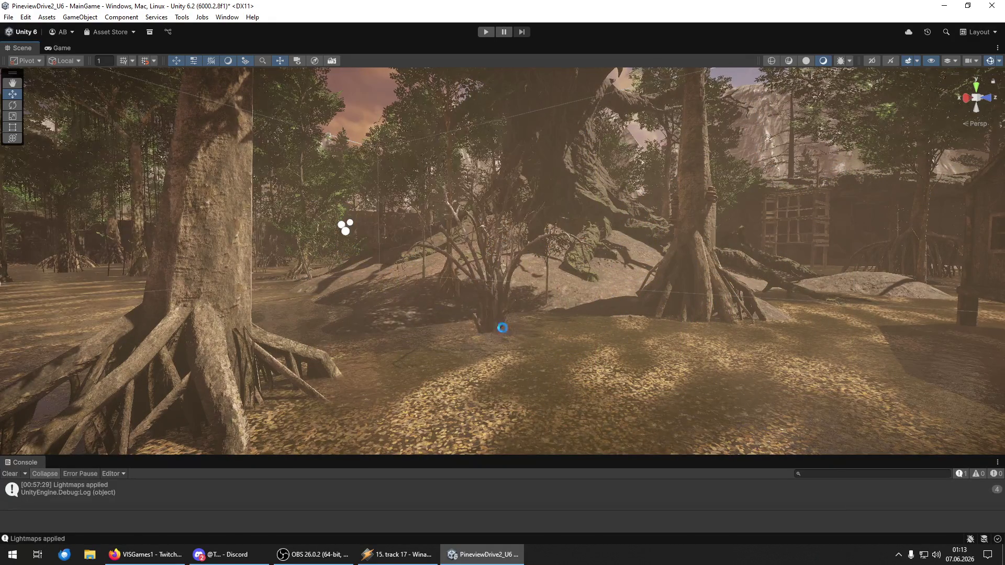
key("ctrl+z")
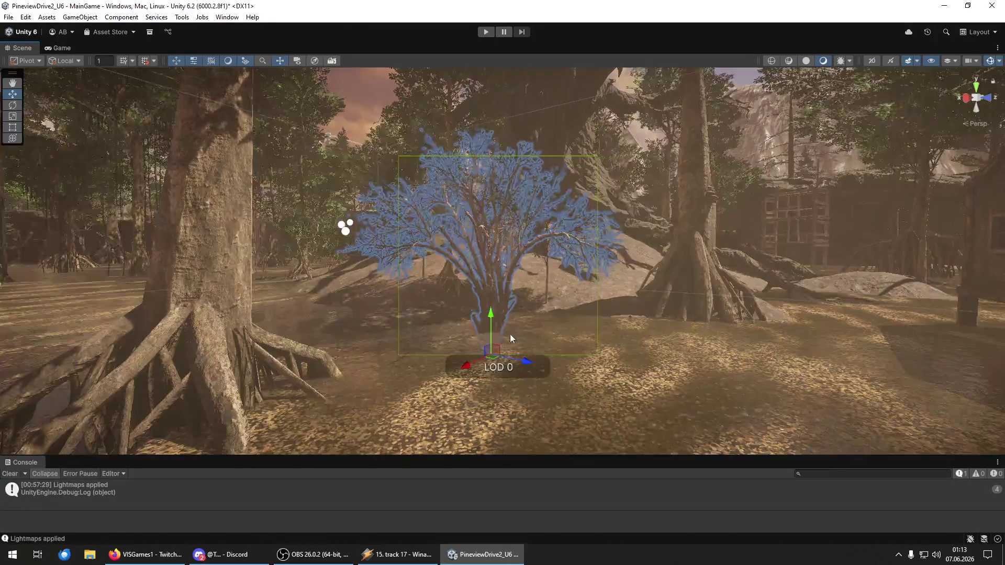
scroll(515, 334, "up", 3)
key("y")
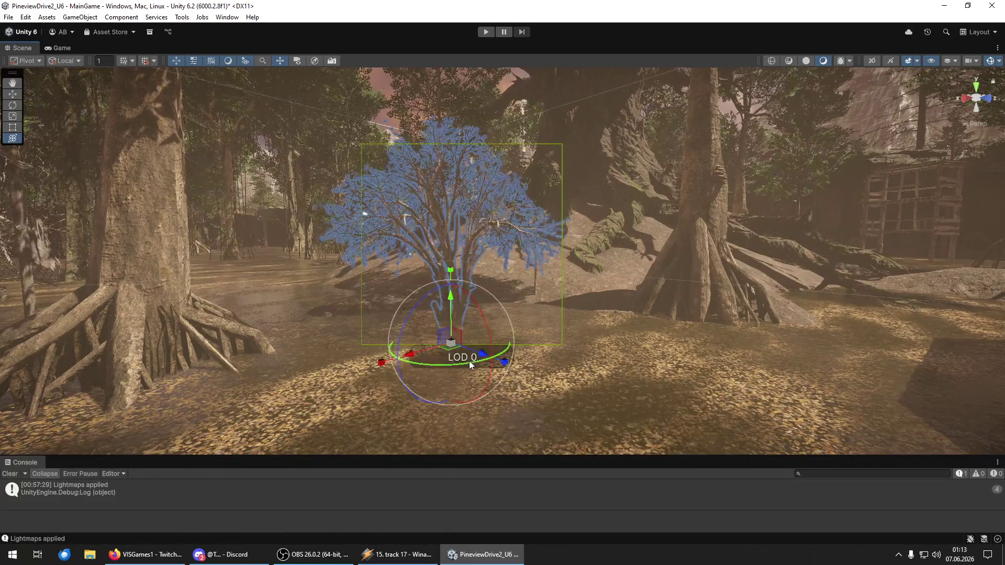
left_click_drag(469, 360, 453, 366)
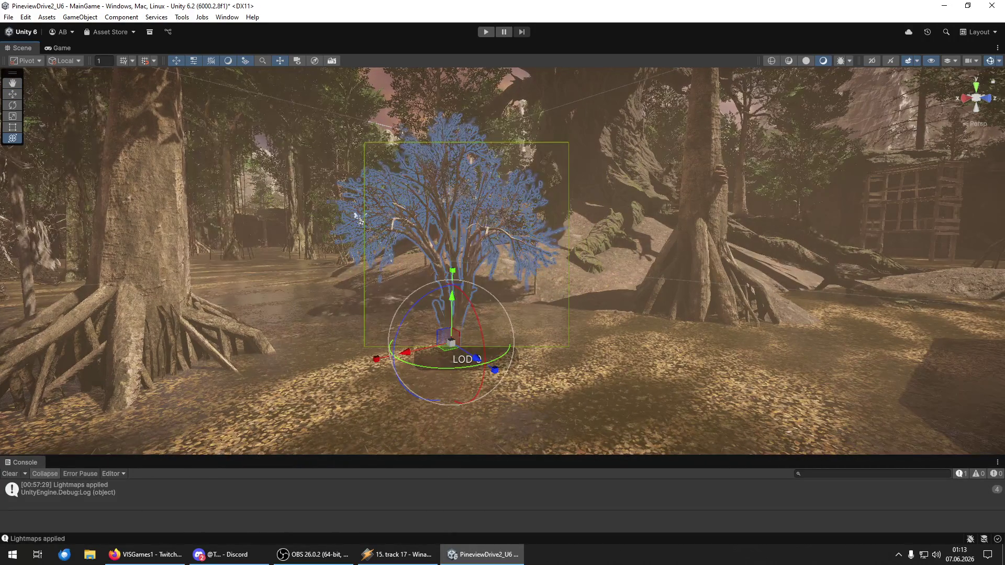
left_click(484, 331)
- Fly the view forward through the forest past the fence and cabin
key("w")
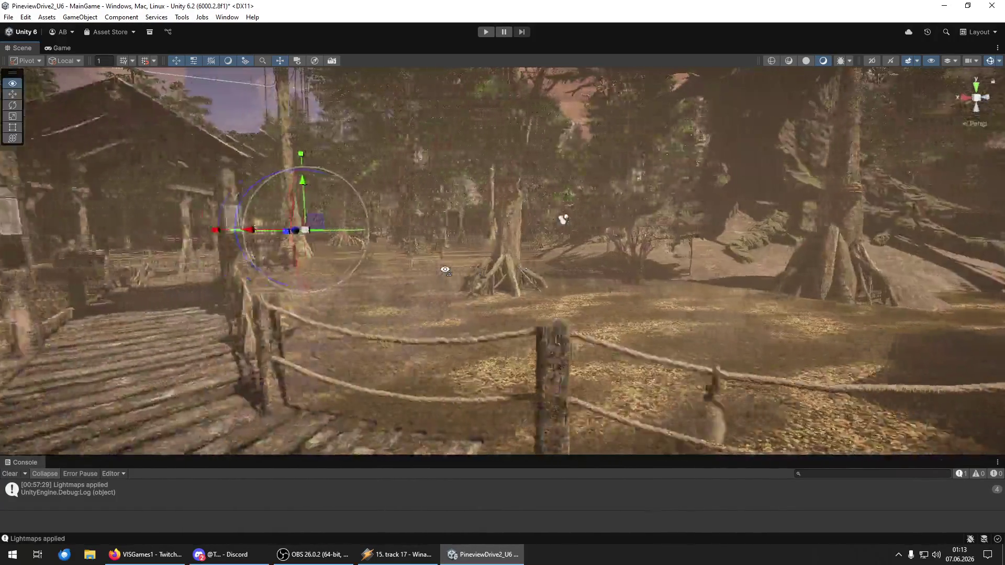
key("w")
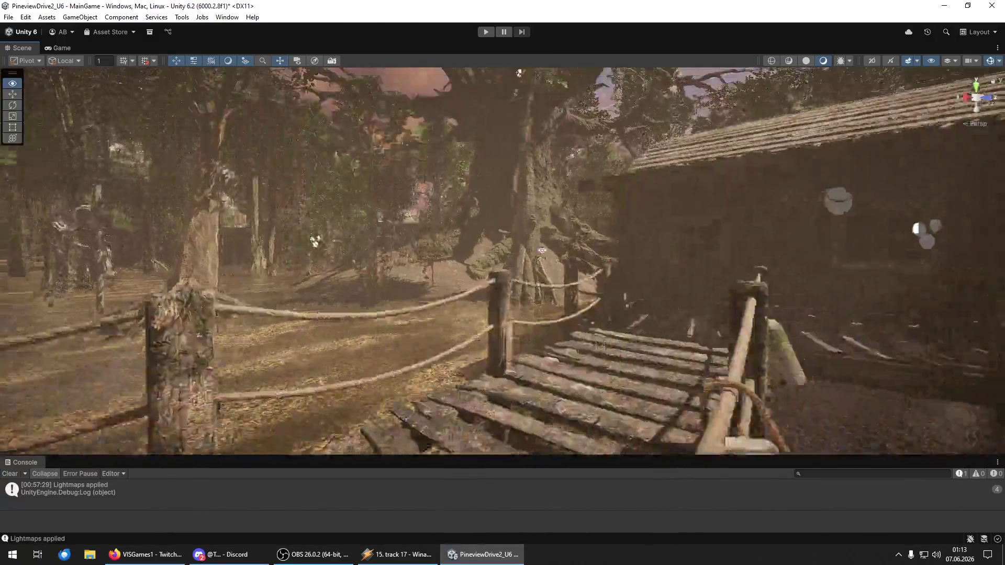
key("w")
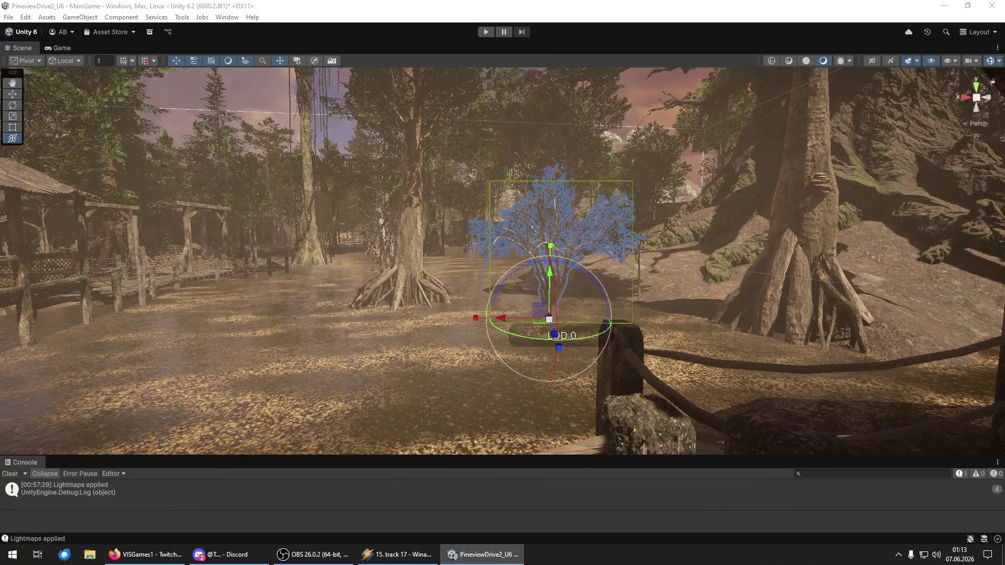
key("w")
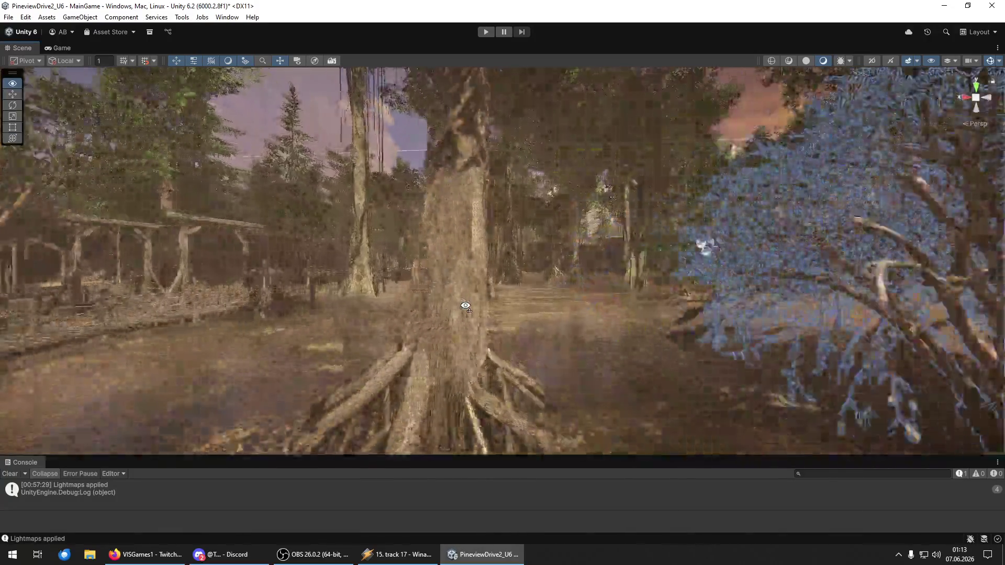
key("w")
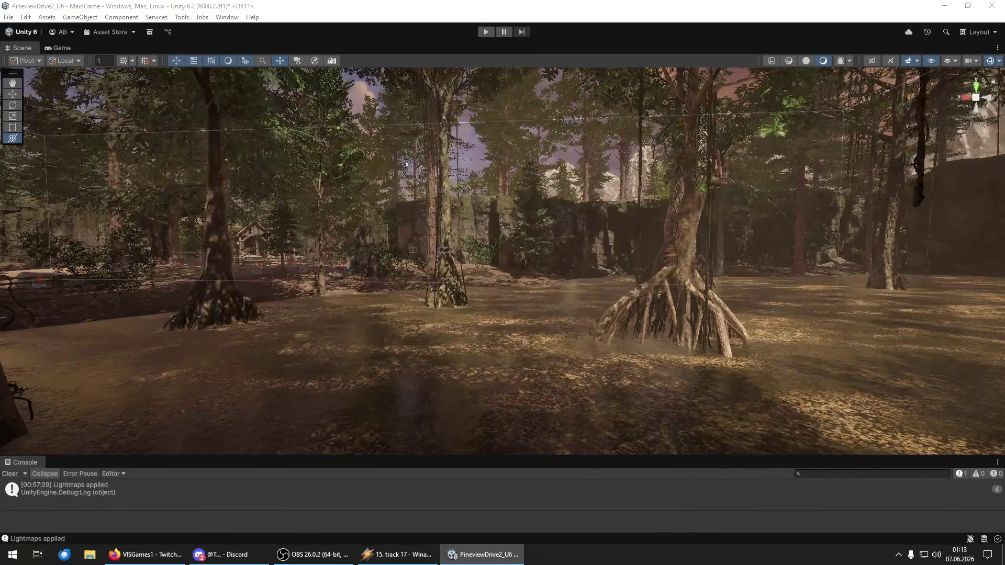
- Move the leafy bush along Z and X to sit in front of the rock wall
key("w")
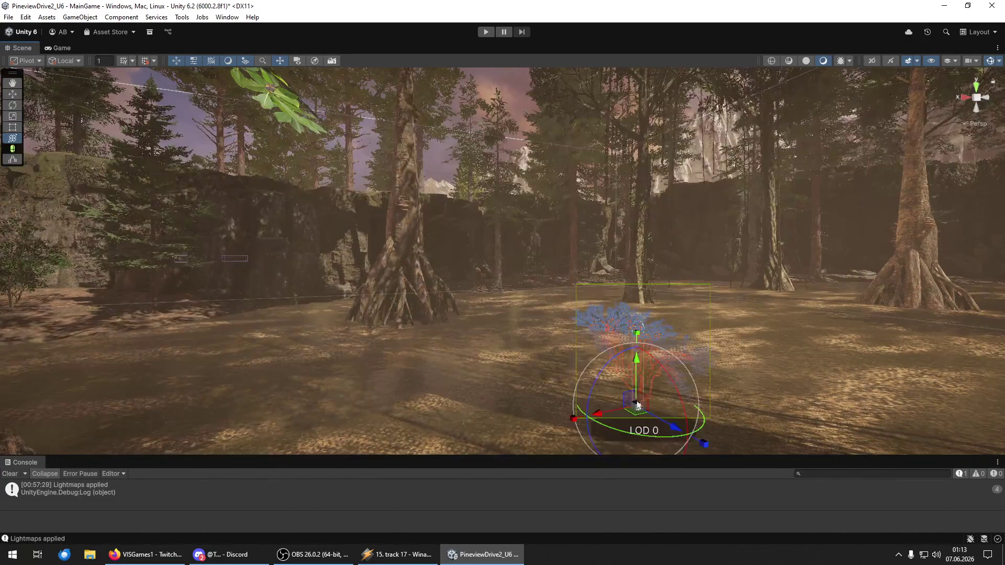
key("e")
key("w")
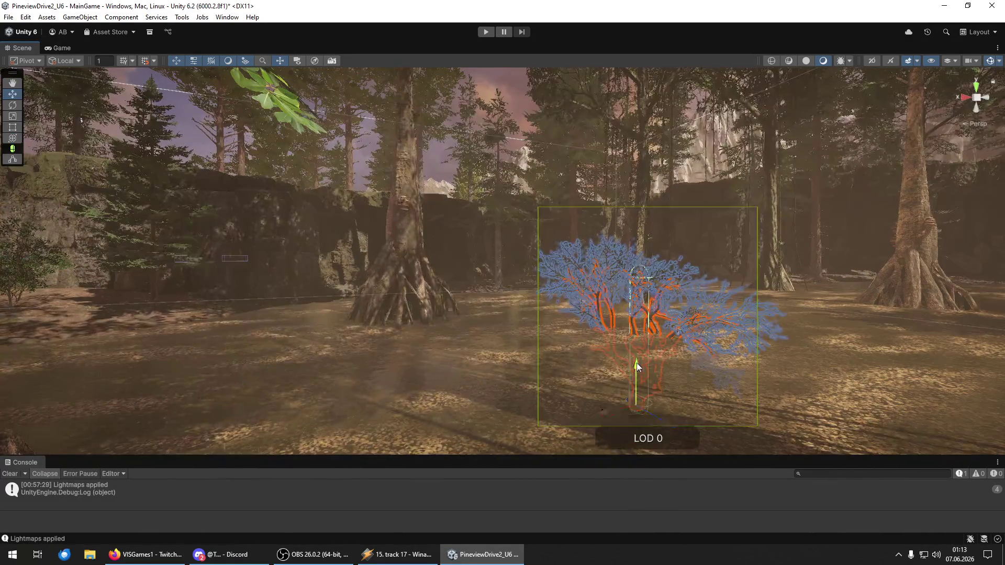
left_click_drag(667, 362, 697, 372)
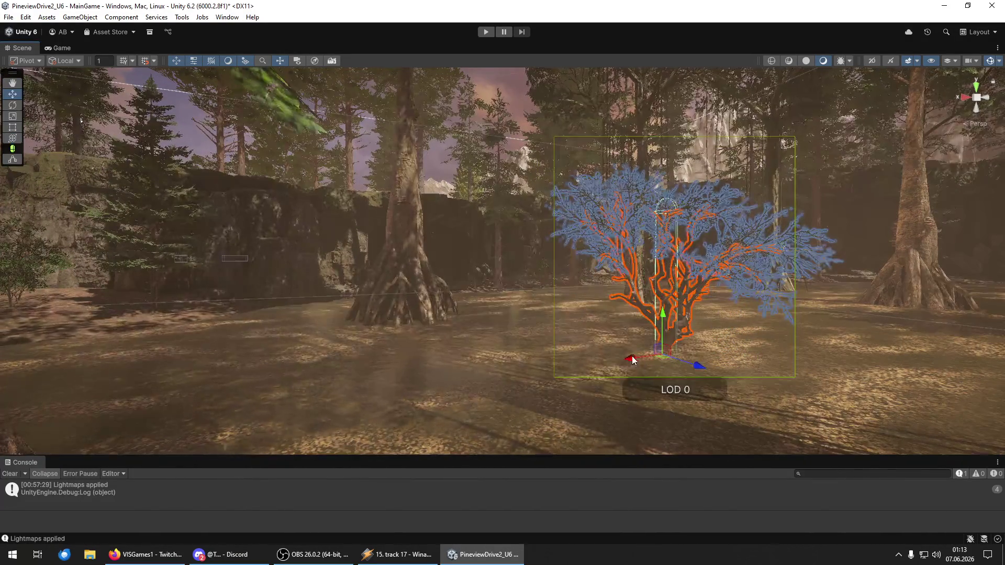
left_click_drag(633, 358, 602, 361)
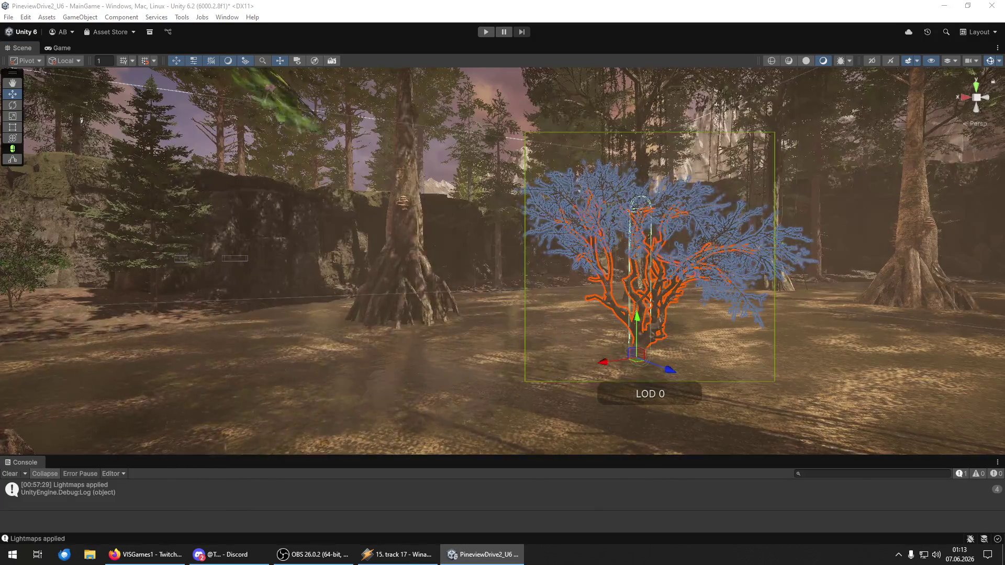
mouse_move(611, 341)
left_mouse_down()
mouse_move(622, 354)
mouse_move(851, 346)
mouse_move(673, 348)
left_mouse_up()
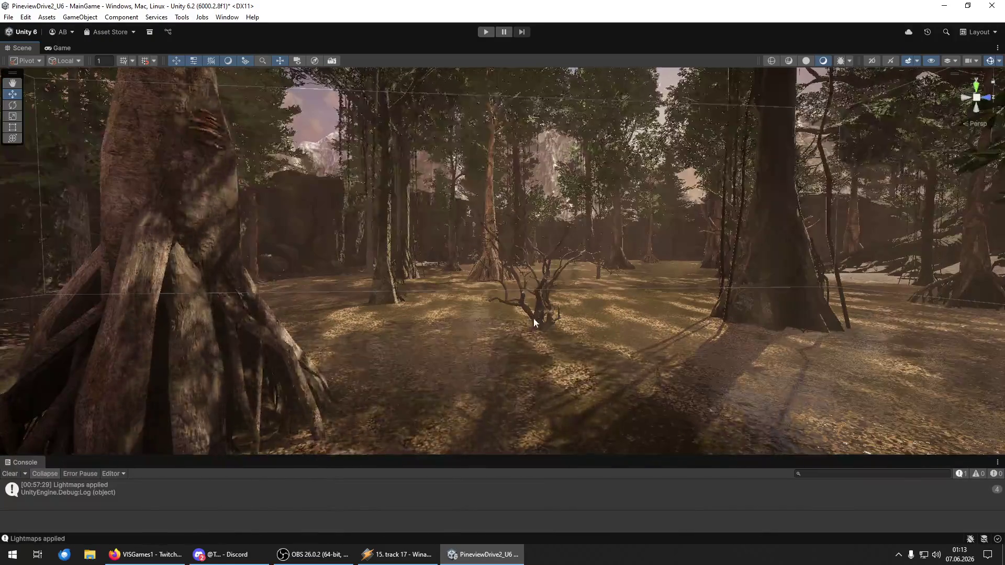
- Scale up and raise the small bare branchy tree, then delete it
left_click(538, 330)
mouse_move(535, 344)
left_mouse_down()
mouse_move(568, 330)
mouse_move(623, 350)
mouse_move(576, 256)
mouse_move(599, 343)
left_mouse_up()
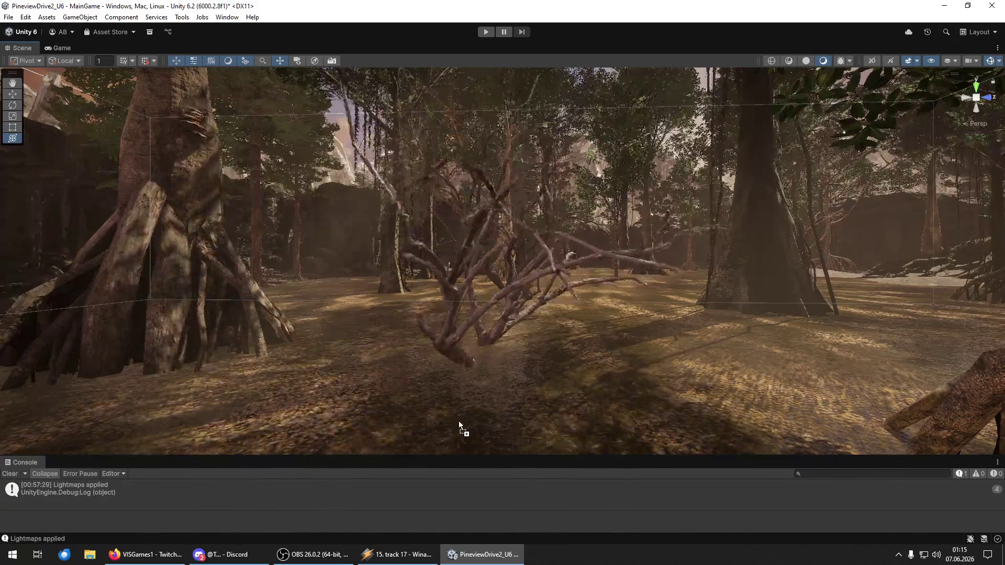
left_click(471, 411)
mouse_move(497, 403)
left_mouse_down()
mouse_move(398, 408)
mouse_move(530, 410)
mouse_move(524, 388)
mouse_move(546, 332)
mouse_move(508, 310)
mouse_move(511, 376)
mouse_move(526, 378)
mouse_move(415, 396)
mouse_move(461, 382)
mouse_move(450, 390)
left_mouse_up()
key("w")
mouse_move(513, 314)
left_mouse_down()
mouse_move(511, 293)
mouse_move(573, 285)
mouse_move(480, 264)
mouse_move(458, 283)
left_mouse_up()
scroll(542, 289, "down", 5)
key("Delete")
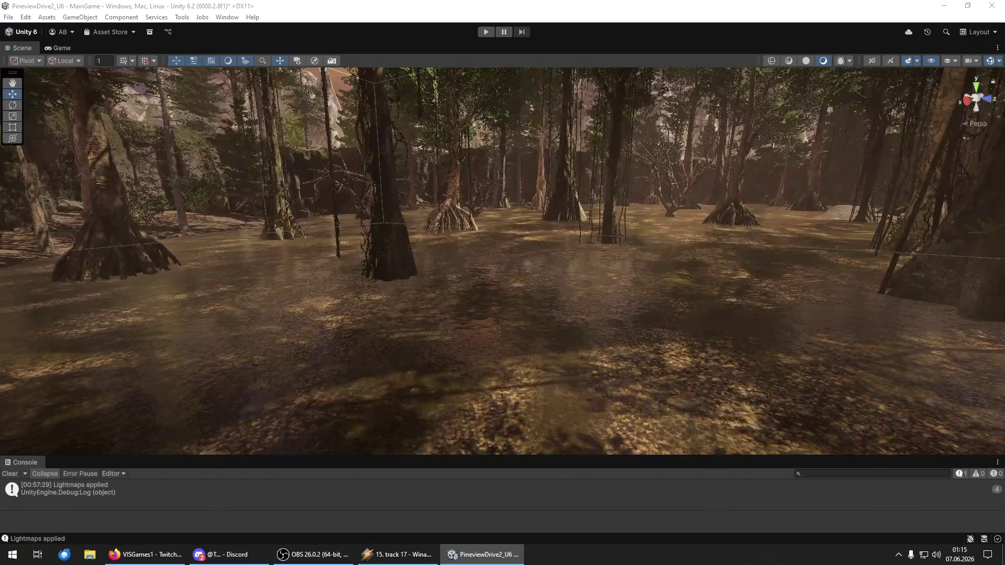
- Restore the deleted branchy tree, then raise and rotate it about its vertical axis
key("ctrl+z")
key("y")
left_click_drag(519, 380, 520, 364)
scroll(535, 363, "down", 6)
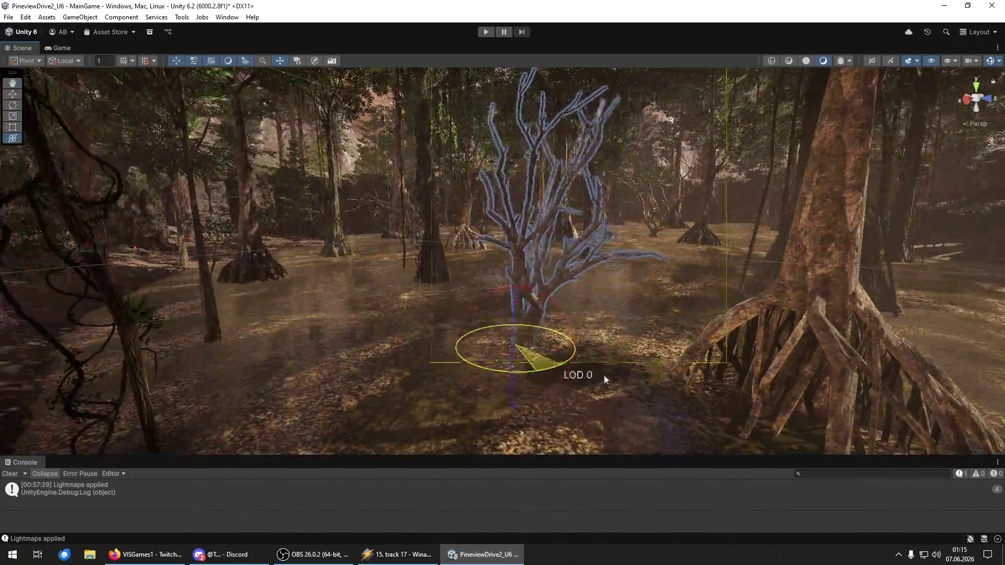
left_click_drag(605, 379, 602, 378)
mouse_move(523, 362)
left_mouse_down()
mouse_move(507, 346)
mouse_move(715, 331)
left_mouse_up()
left_click(395, 215, "shift")
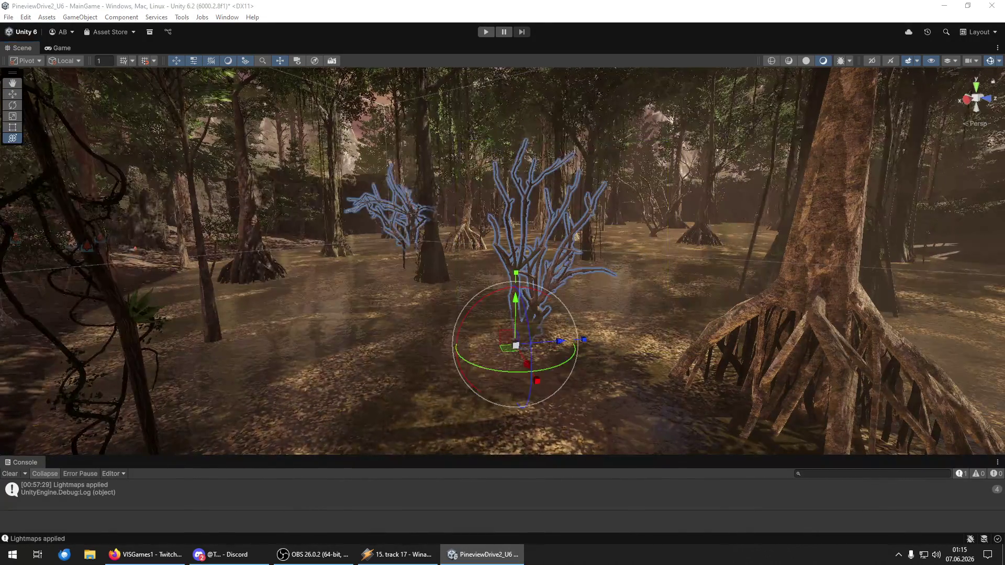
- Place a new dead tree in the swamp clearing near the hut and lower it into the ground
key("w")
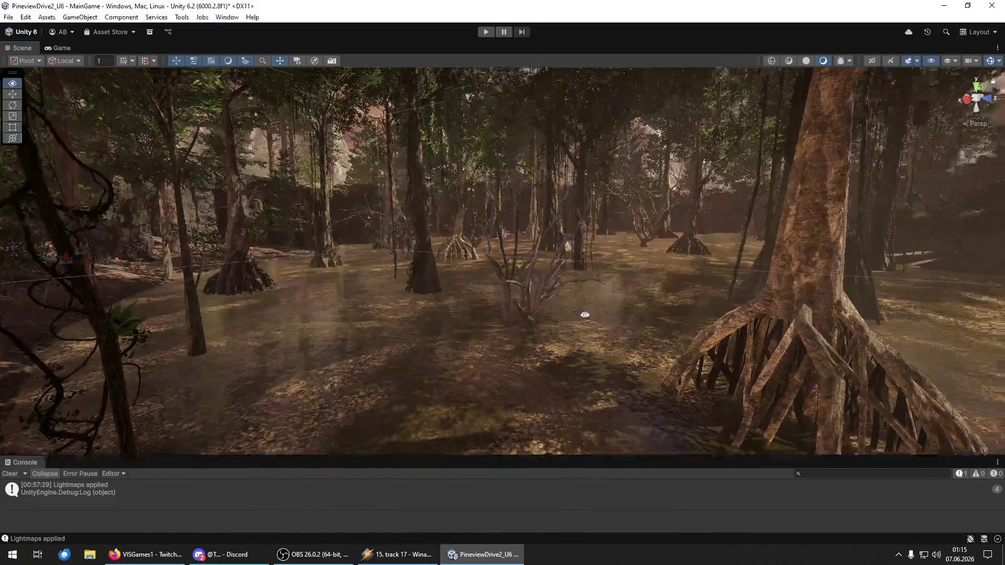
key("w")
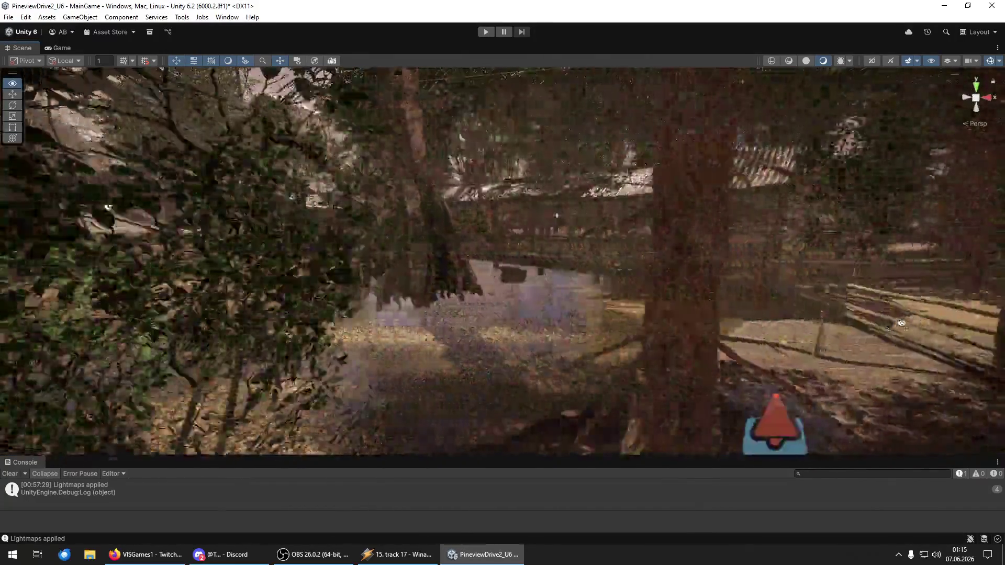
key("w")
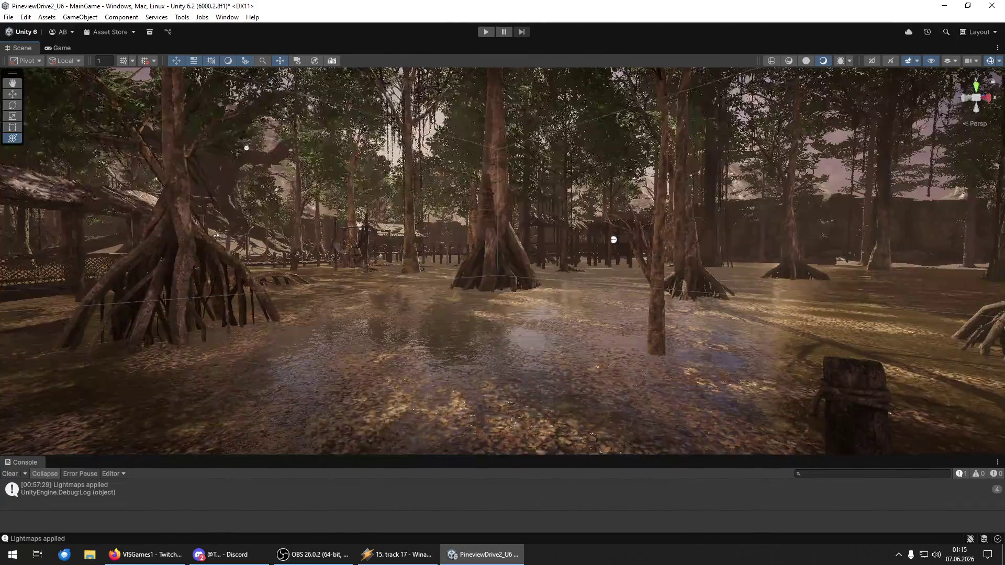
left_click_drag(544, 378, 499, 399)
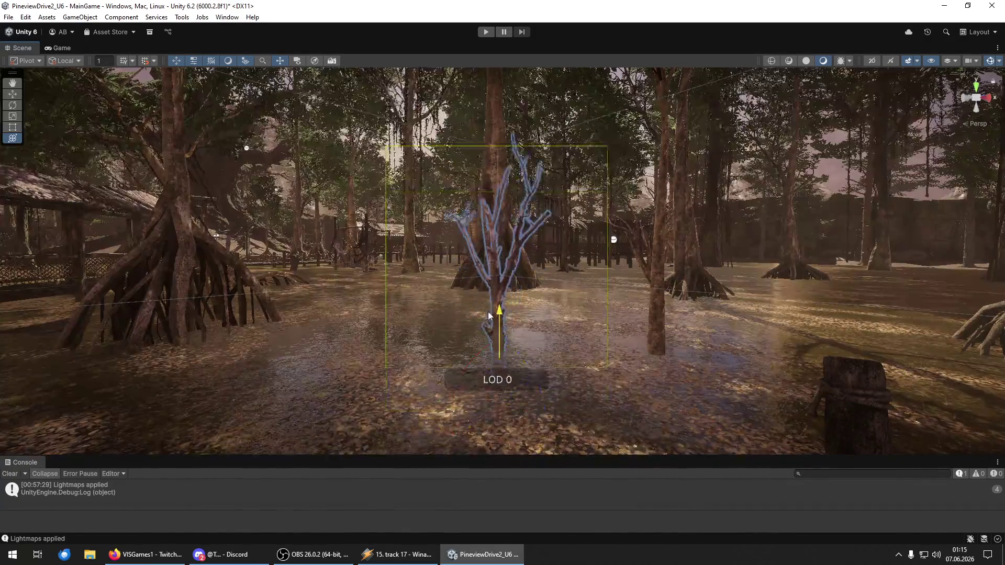
key("w")
left_click_drag(499, 311, 498, 336)
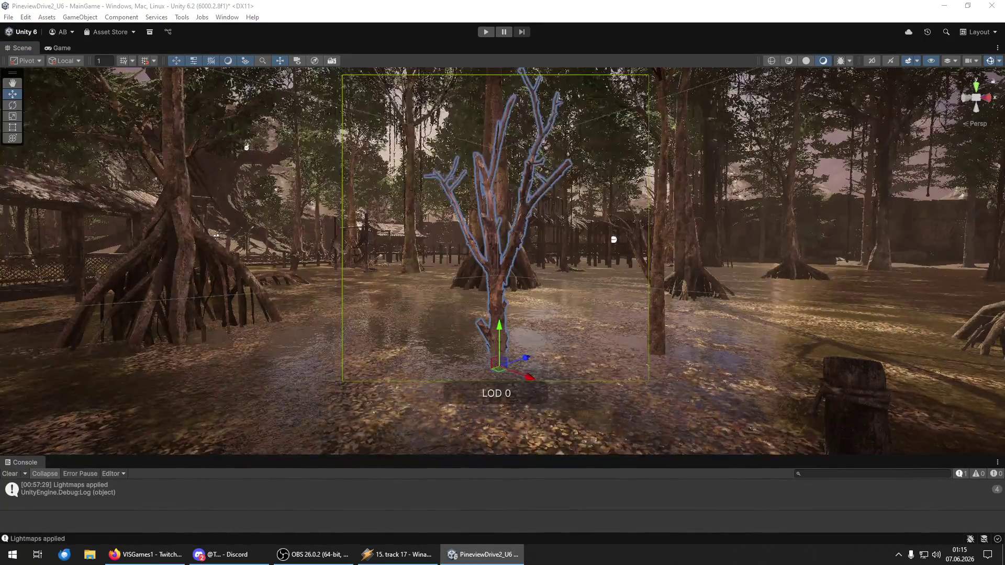
mouse_move(614, 240)
left_mouse_down()
mouse_move(530, 314)
mouse_move(483, 293)
mouse_move(454, 307)
mouse_move(455, 294)
mouse_move(398, 313)
mouse_move(240, 244)
mouse_move(967, 316)
mouse_move(719, 309)
left_mouse_up()
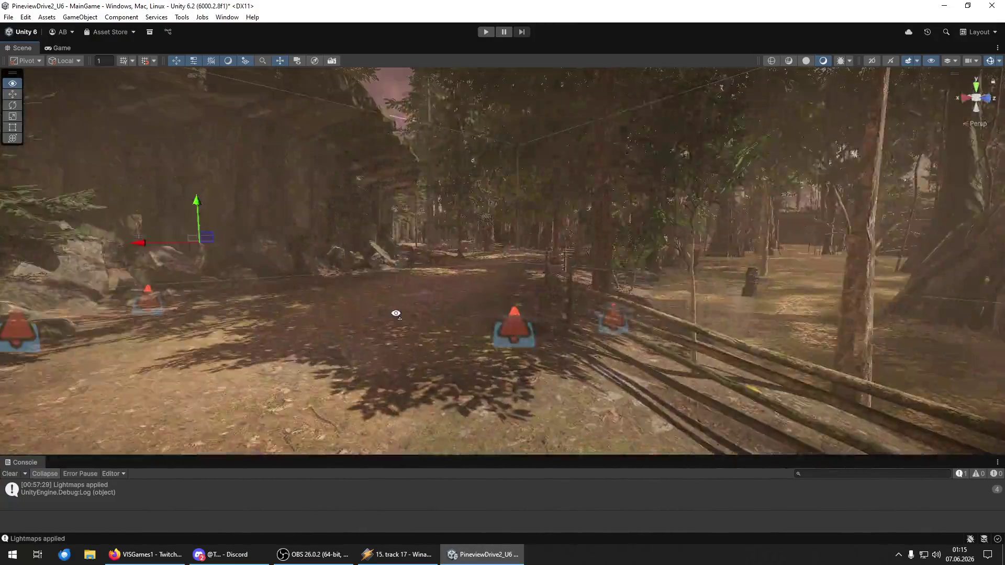
- Drop a broken tree stump onto the forest floor near the boulders and enlarge it
left_click_drag(397, 313, 777, 229)
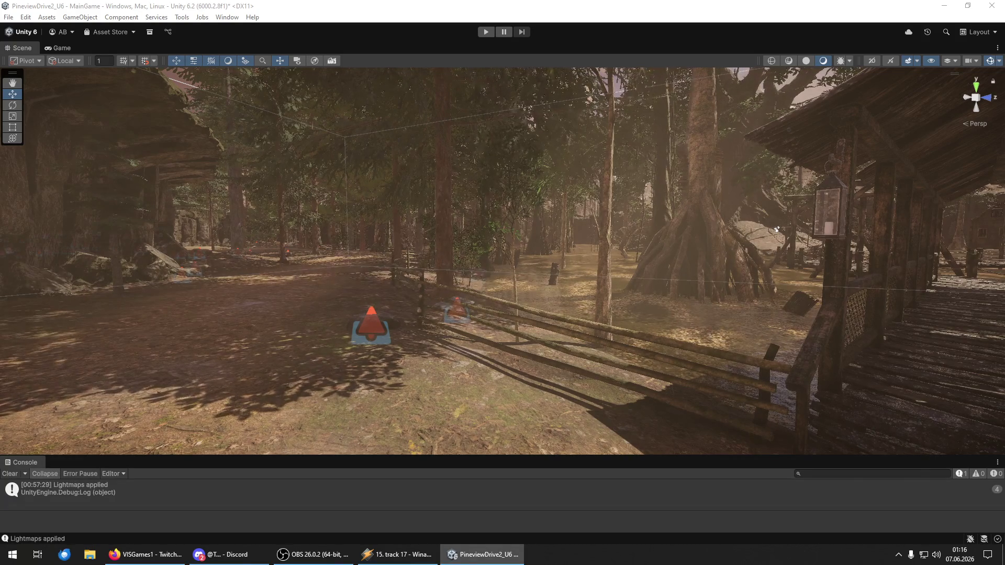
mouse_move(777, 230)
left_mouse_down()
mouse_move(595, 359)
mouse_move(529, 382)
mouse_move(431, 364)
mouse_move(438, 408)
left_mouse_up()
mouse_move(428, 357)
left_mouse_down()
mouse_move(390, 306)
mouse_move(383, 262)
mouse_move(383, 281)
mouse_move(538, 281)
mouse_move(393, 271)
mouse_move(393, 314)
mouse_move(567, 335)
mouse_move(770, 321)
mouse_move(545, 310)
mouse_move(918, 377)
mouse_move(954, 360)
left_mouse_up()
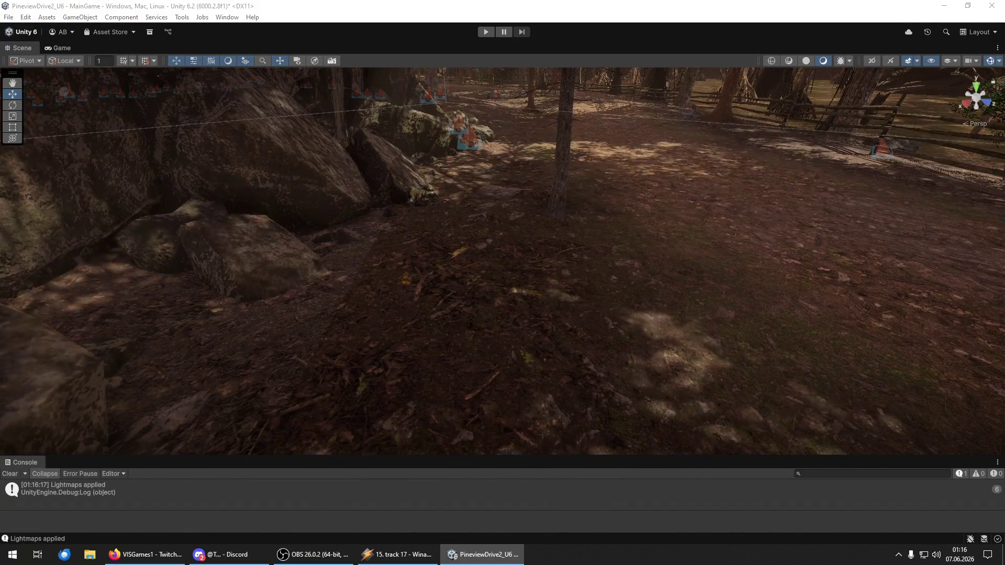
mouse_move(544, 450)
left_mouse_down()
mouse_move(523, 408)
mouse_move(462, 353)
mouse_move(447, 303)
mouse_move(507, 332)
mouse_move(284, 270)
mouse_move(202, 284)
mouse_move(486, 269)
mouse_move(587, 274)
left_mouse_up()
key("y")
key("w")
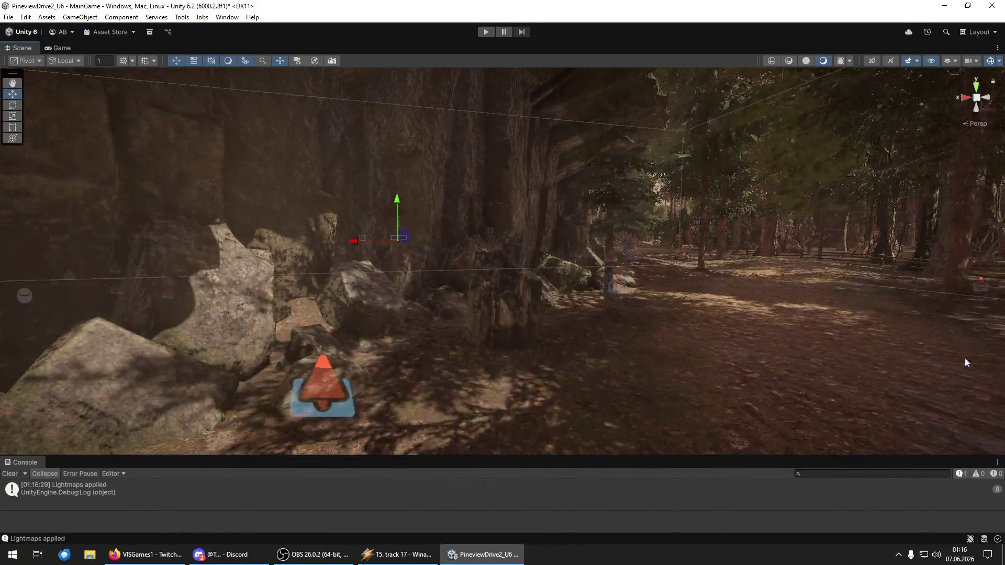
mouse_move(585, 363)
left_mouse_down()
mouse_move(287, 412)
mouse_move(328, 411)
mouse_move(389, 433)
left_mouse_up()
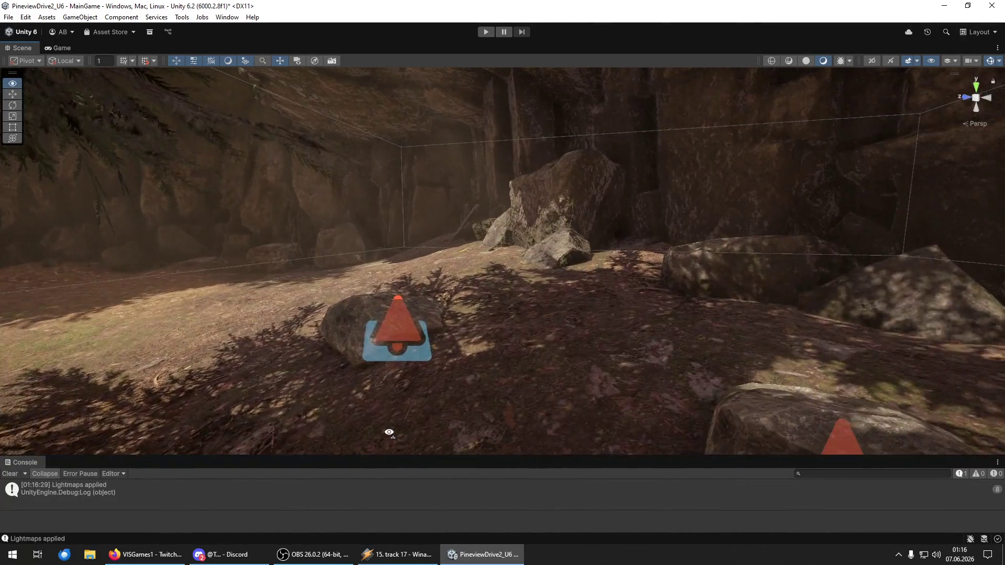
- Place another tree stump on the dirt path by the rail fence and lower it
mouse_move(590, 351)
left_mouse_down()
mouse_move(576, 326)
mouse_move(596, 329)
left_mouse_up()
left_click_drag(579, 287, 576, 303)
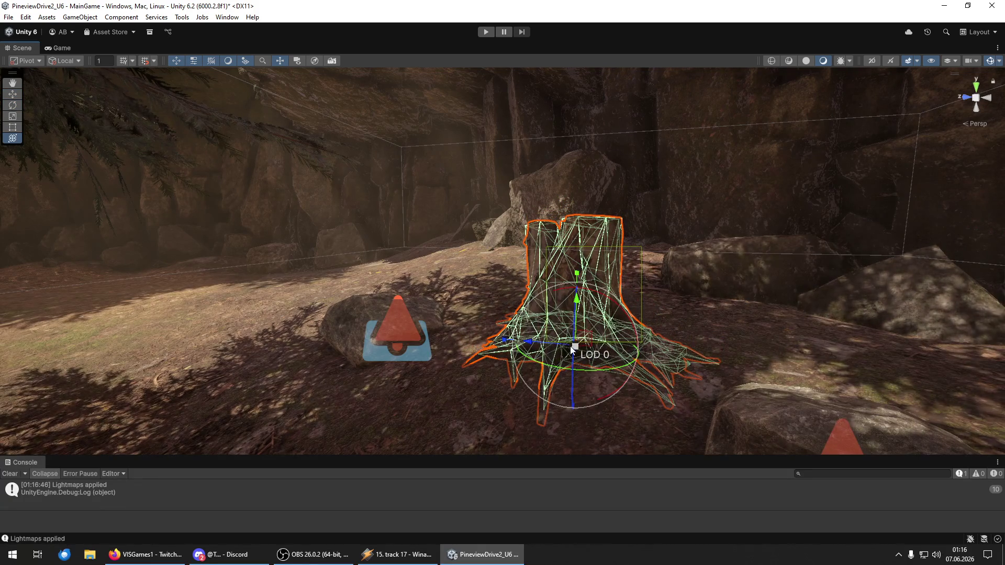
mouse_move(523, 324)
left_mouse_down()
mouse_move(355, 386)
mouse_move(702, 369)
mouse_move(147, 371)
mouse_move(68, 354)
mouse_move(112, 341)
mouse_move(18, 270)
mouse_move(125, 391)
mouse_move(803, 519)
left_mouse_up()
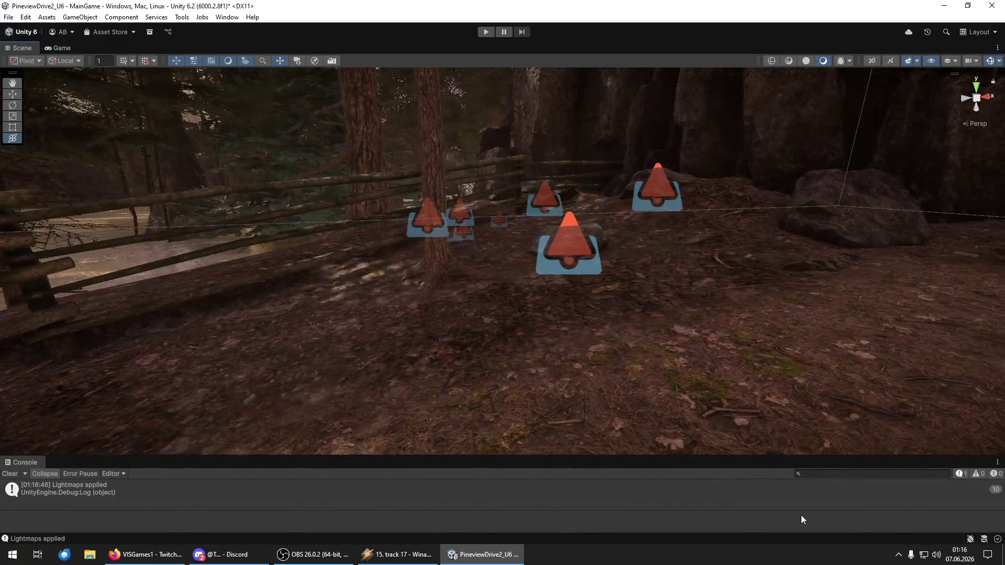
- Add a tree near the cone markers, frame it, and push it farther back
mouse_move(367, 450)
left_mouse_down()
mouse_move(473, 391)
mouse_move(314, 377)
left_mouse_up()
key("f")
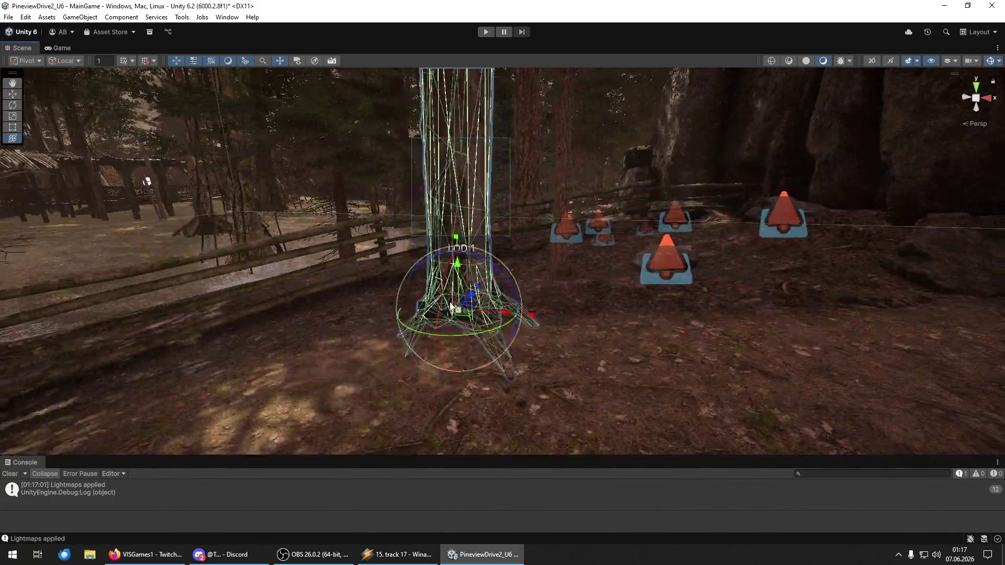
mouse_move(461, 313)
left_mouse_down()
mouse_move(454, 264)
mouse_move(437, 288)
mouse_move(707, 375)
mouse_move(596, 344)
mouse_move(454, 343)
mouse_move(543, 359)
mouse_move(515, 312)
left_mouse_up()
mouse_move(725, 349)
left_mouse_down()
mouse_move(763, 343)
mouse_move(664, 343)
mouse_move(664, 362)
mouse_move(516, 314)
left_mouse_up()
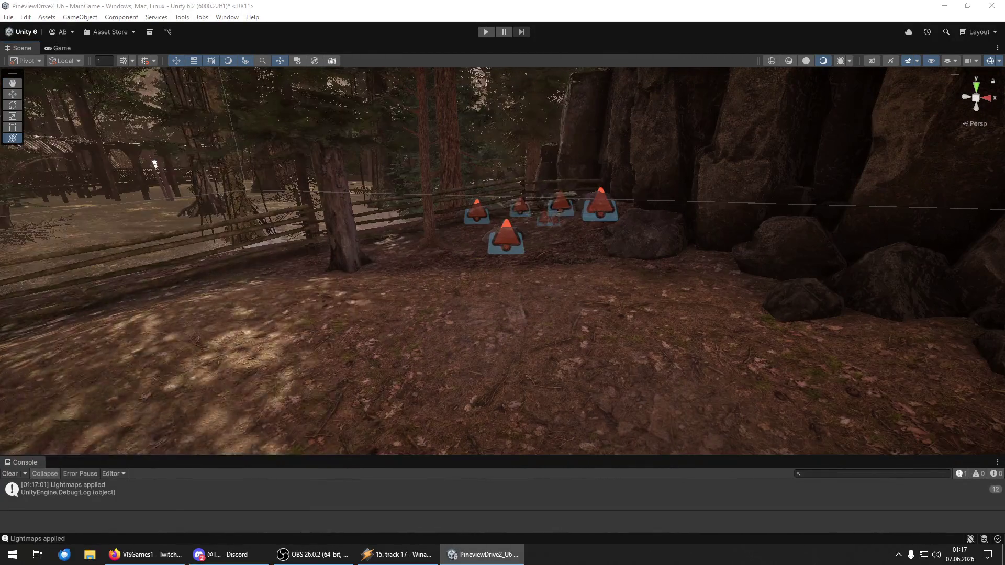
mouse_move(154, 164)
left_mouse_down()
mouse_move(136, 358)
mouse_move(119, 352)
mouse_move(135, 347)
left_mouse_up()
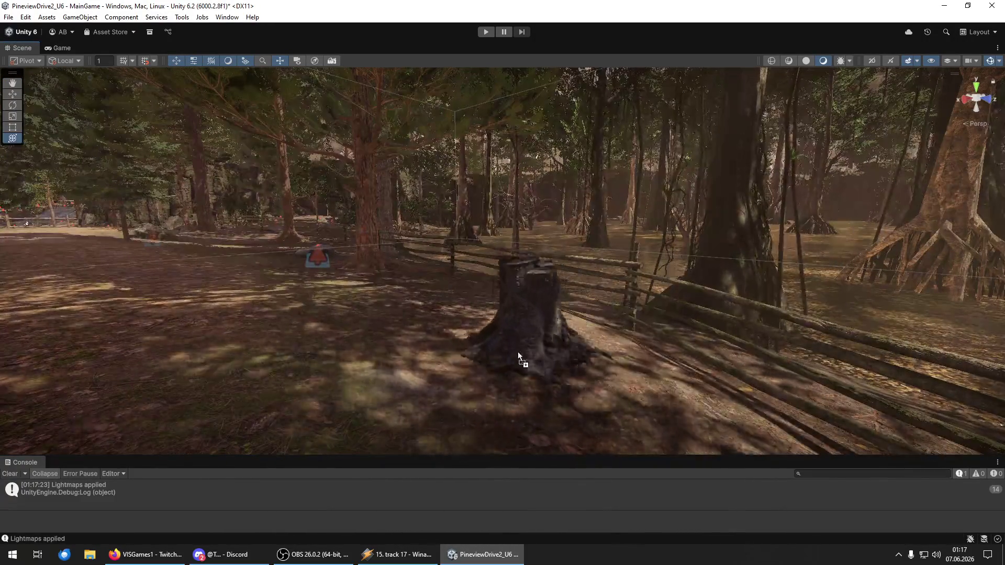
- Select a tree stump and orbit the view around it
left_click(517, 347)
key("w")
mouse_move(430, 332)
left_mouse_down()
mouse_move(605, 306)
mouse_move(601, 287)
mouse_move(554, 352)
mouse_move(406, 382)
mouse_move(314, 330)
mouse_move(269, 258)
mouse_move(217, 296)
mouse_move(984, 452)
left_mouse_up()
key("y")
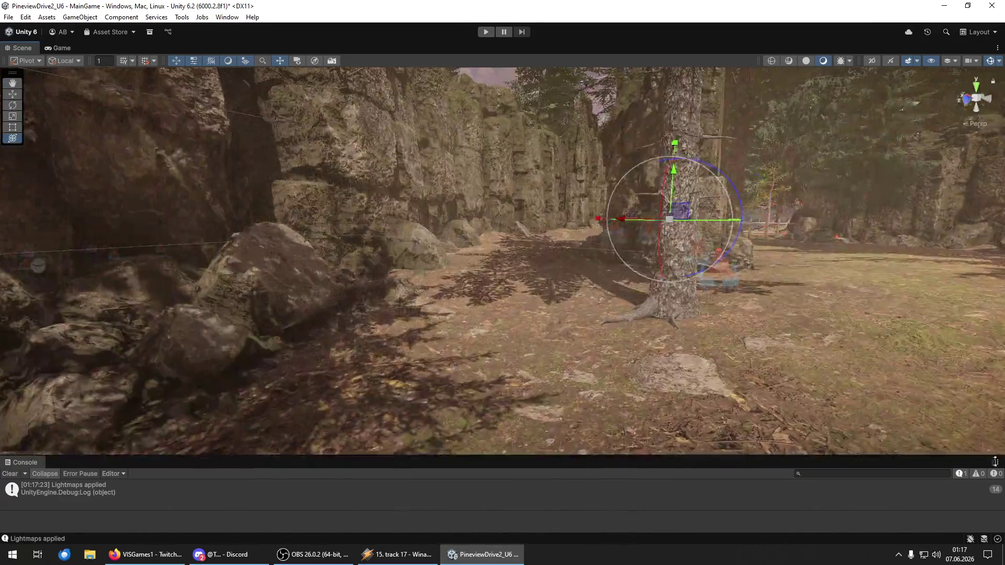
key("shift+d")
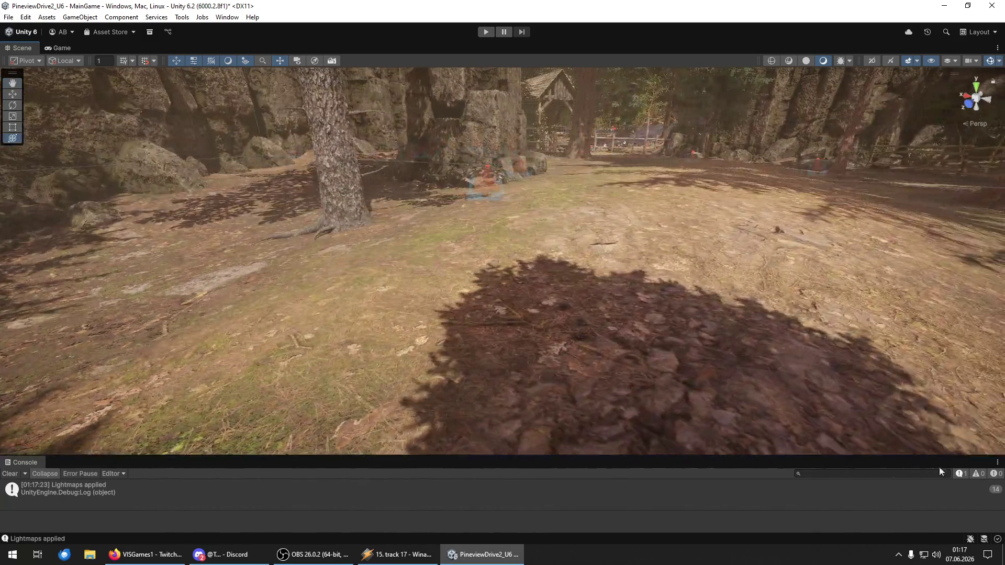
- Rotate the stump by the pine tree to a new angle and slide it left
left_click(341, 357)
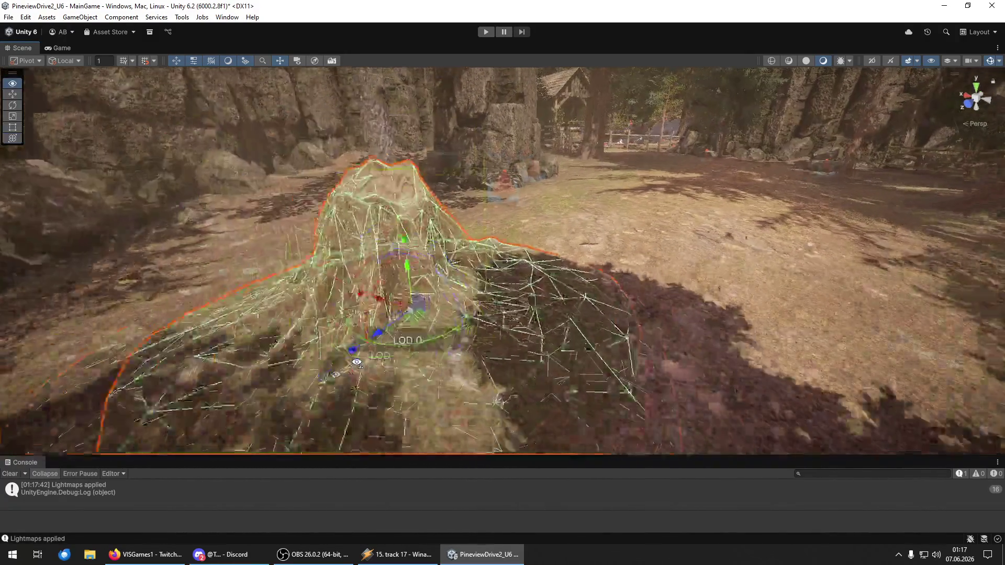
key("f")
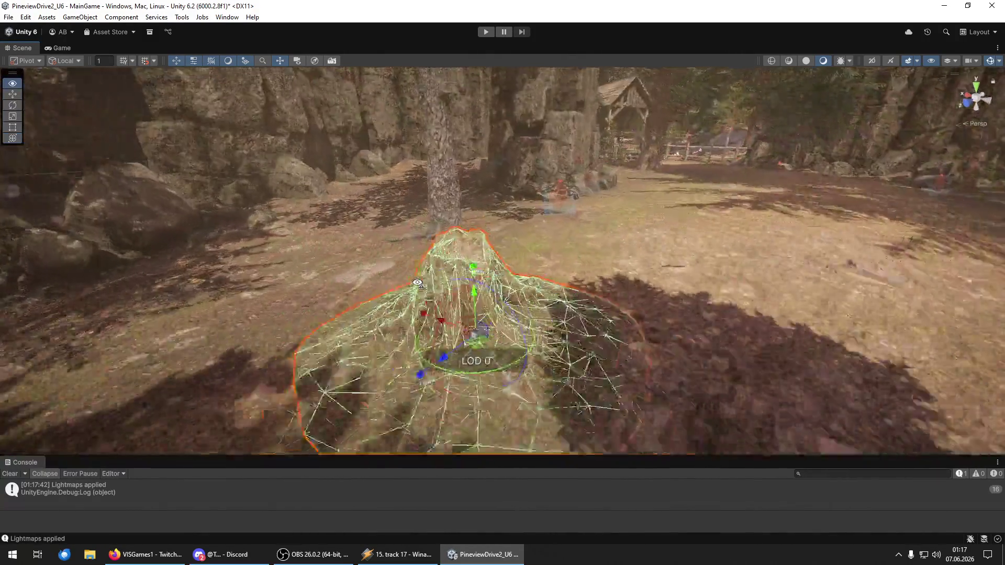
scroll(449, 360, "down", 5)
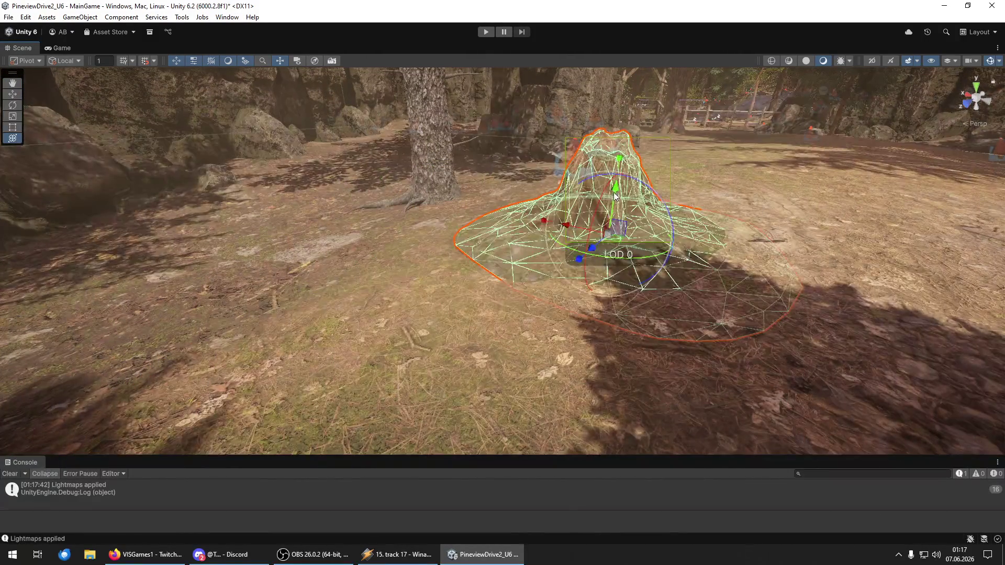
key("e")
left_click_drag(614, 200, 590, 195)
key("w")
mouse_move(541, 233)
left_mouse_down()
mouse_move(517, 224)
mouse_move(579, 211)
mouse_move(608, 228)
left_mouse_up()
key("e")
key("f")
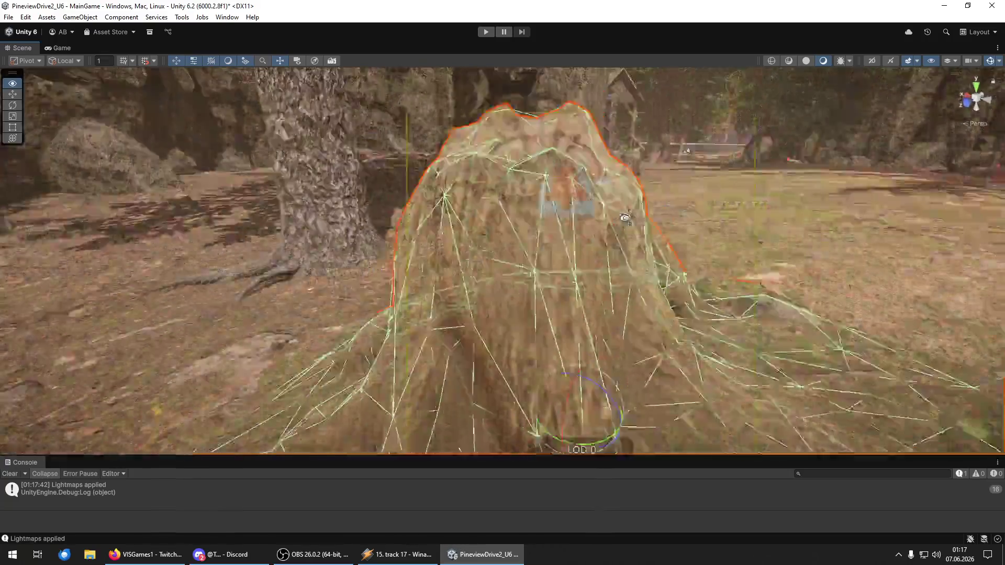
left_click(635, 307)
left_click_drag(635, 307, 366, 324)
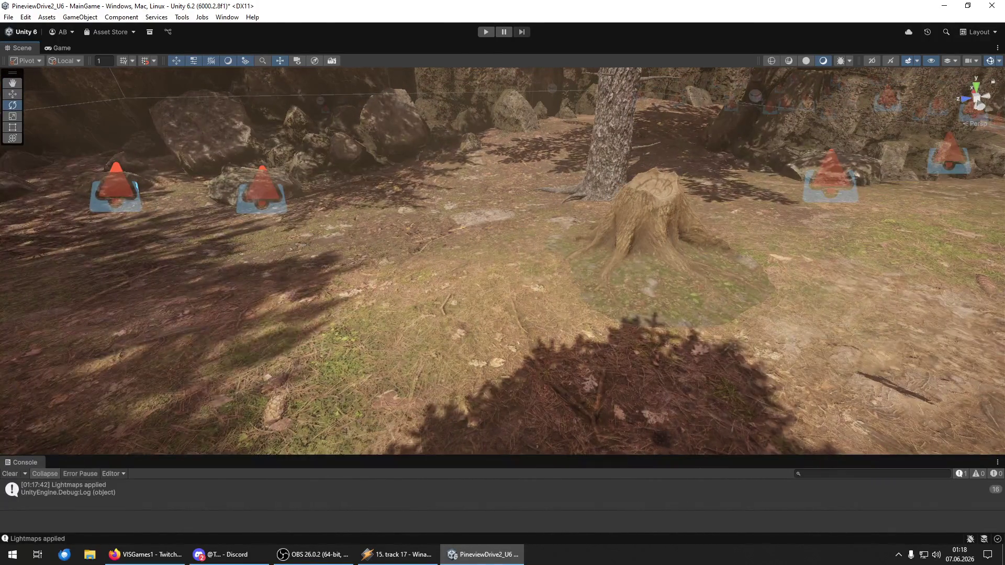
- Select the terrain and switch it to the Paint Texture tool for the stump's base
left_click(366, 324)
left_click(12, 116)
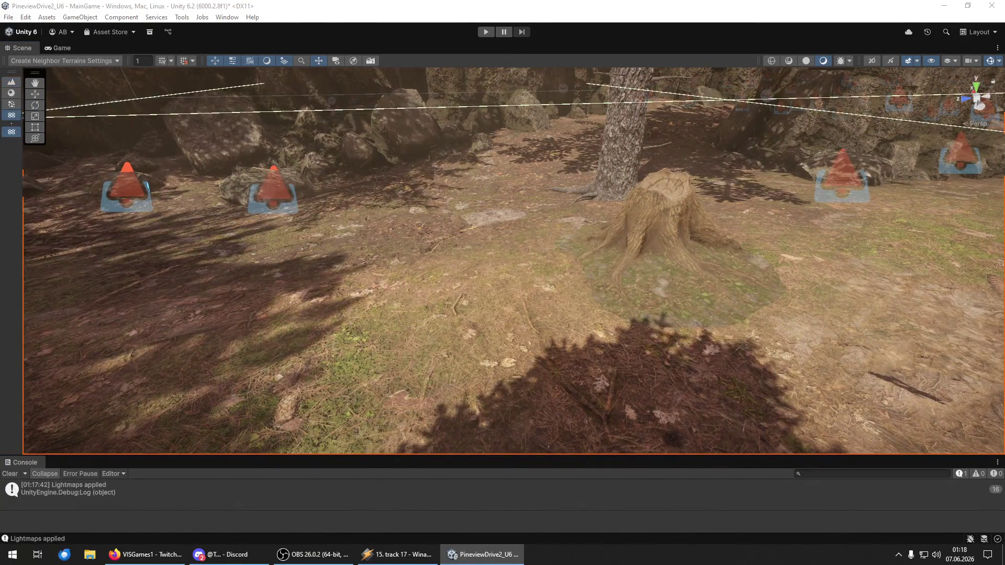
left_click(12, 82)
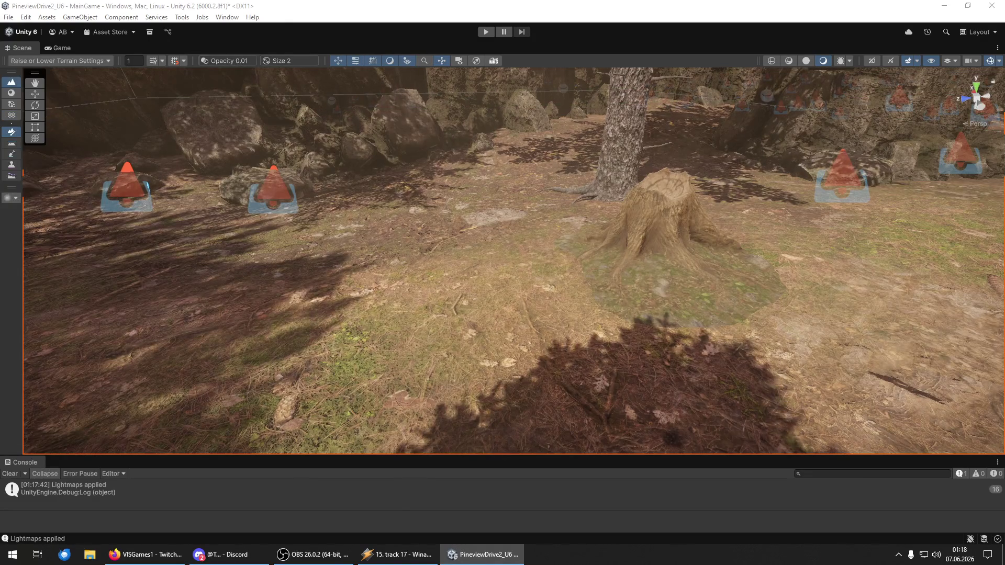
left_click(12, 93)
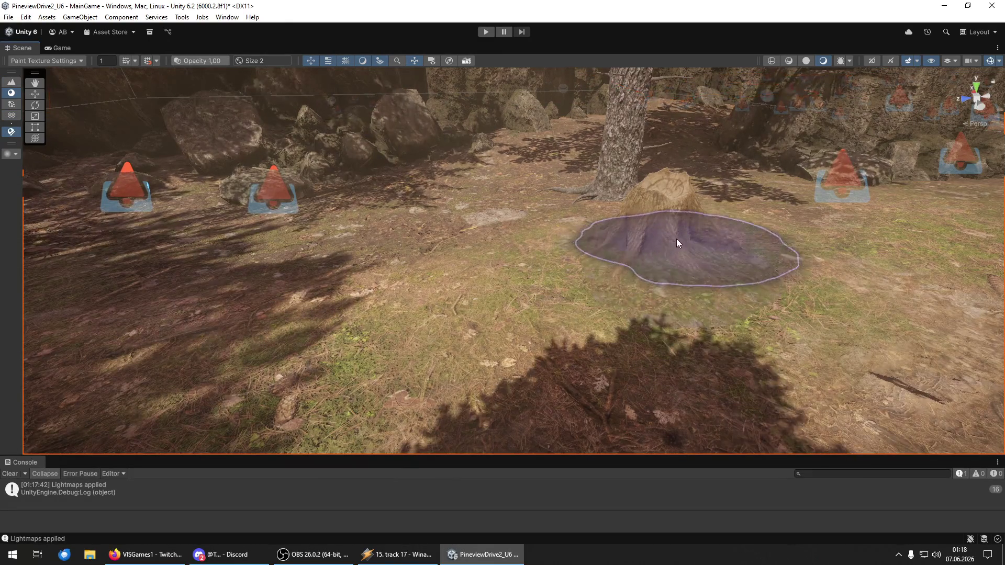
mouse_move(670, 233)
left_mouse_down()
mouse_move(598, 336)
mouse_move(336, 229)
mouse_move(972, 232)
mouse_move(918, 231)
mouse_move(977, 244)
mouse_move(232, 253)
left_mouse_up()
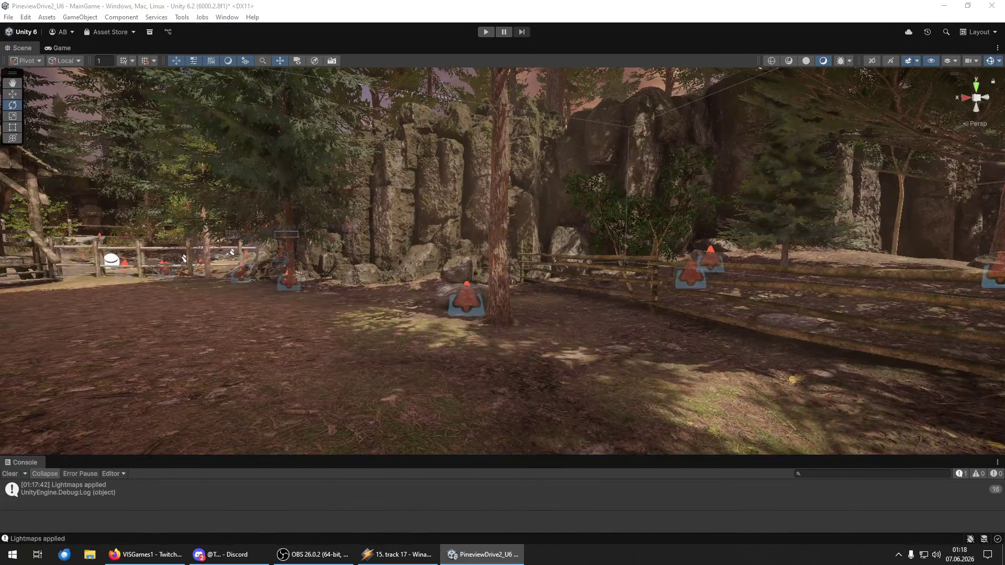
- Raise the root mound by the fence on Y, rotate it, and nudge it right
mouse_move(710, 379)
left_mouse_down()
mouse_move(662, 422)
mouse_move(572, 449)
mouse_move(656, 352)
mouse_move(490, 324)
left_mouse_up()
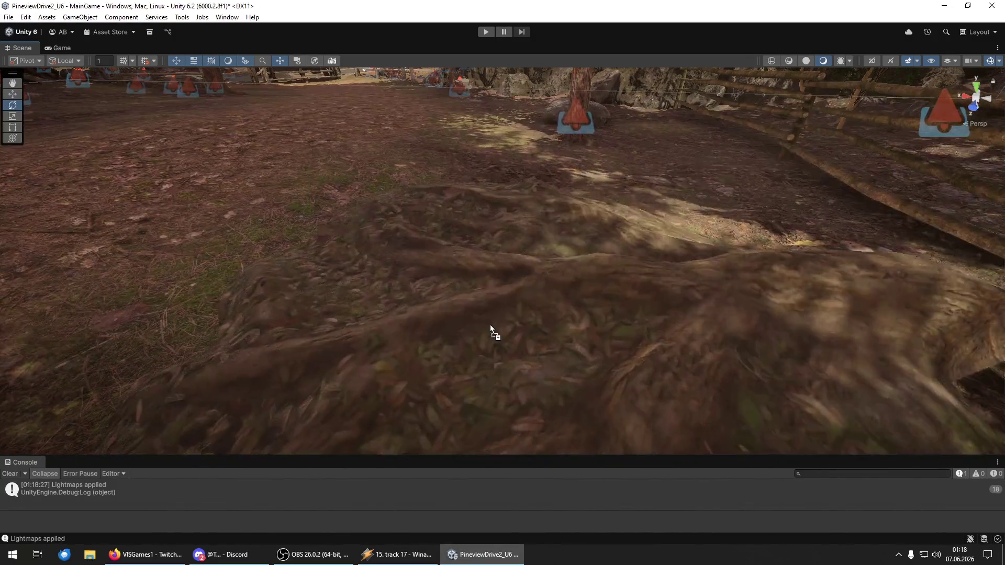
left_click(495, 321)
key("f")
key("y")
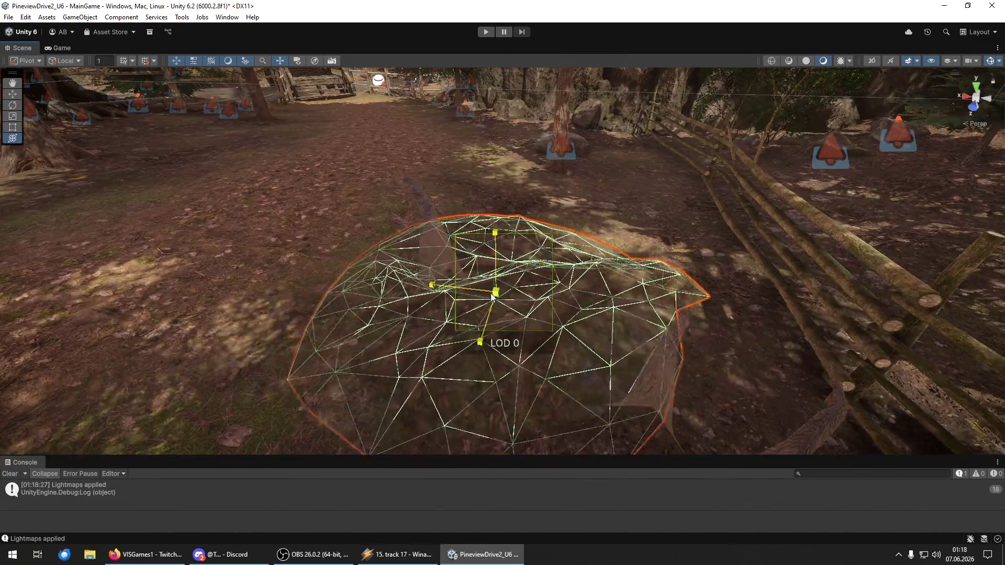
key("w")
mouse_move(503, 272)
left_mouse_down()
mouse_move(502, 297)
mouse_move(460, 287)
mouse_move(410, 253)
mouse_move(412, 230)
mouse_move(431, 226)
mouse_move(408, 264)
mouse_move(444, 243)
mouse_move(466, 214)
mouse_move(460, 303)
mouse_move(747, 281)
mouse_move(686, 287)
mouse_move(922, 283)
left_mouse_up()
scroll(495, 293, "up", 5)
scroll(485, 290, "down", 3)
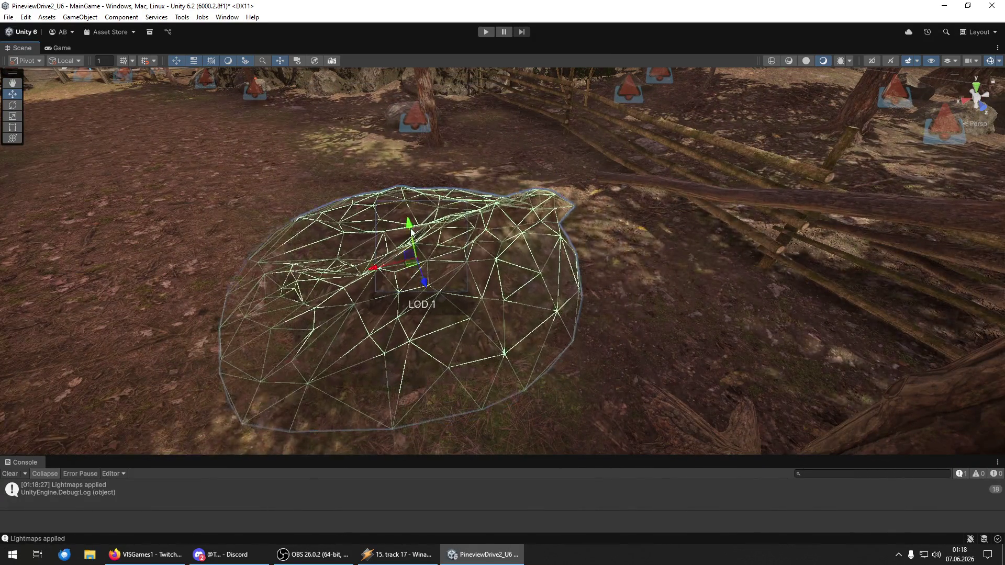
key("e")
key("w")
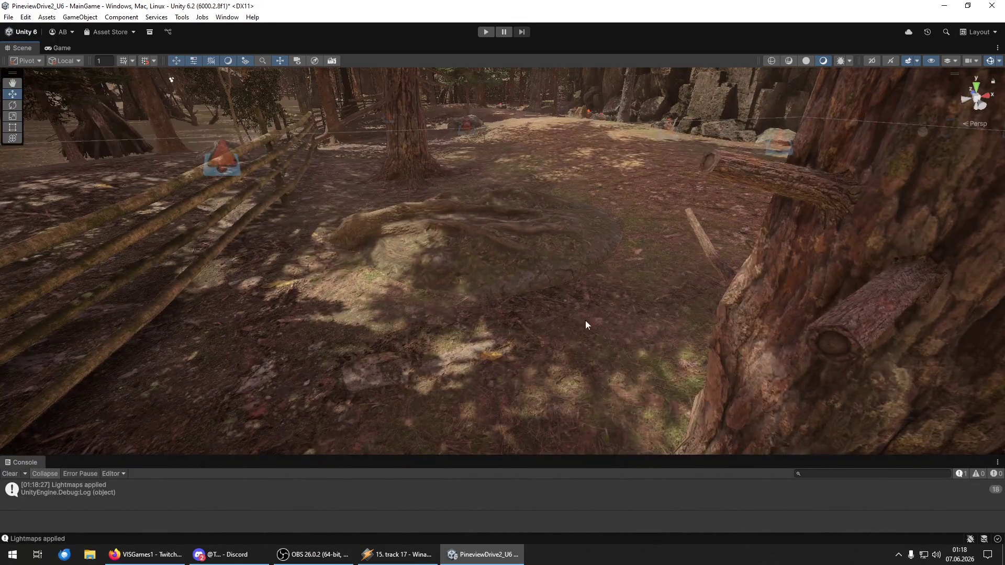
left_click(541, 313)
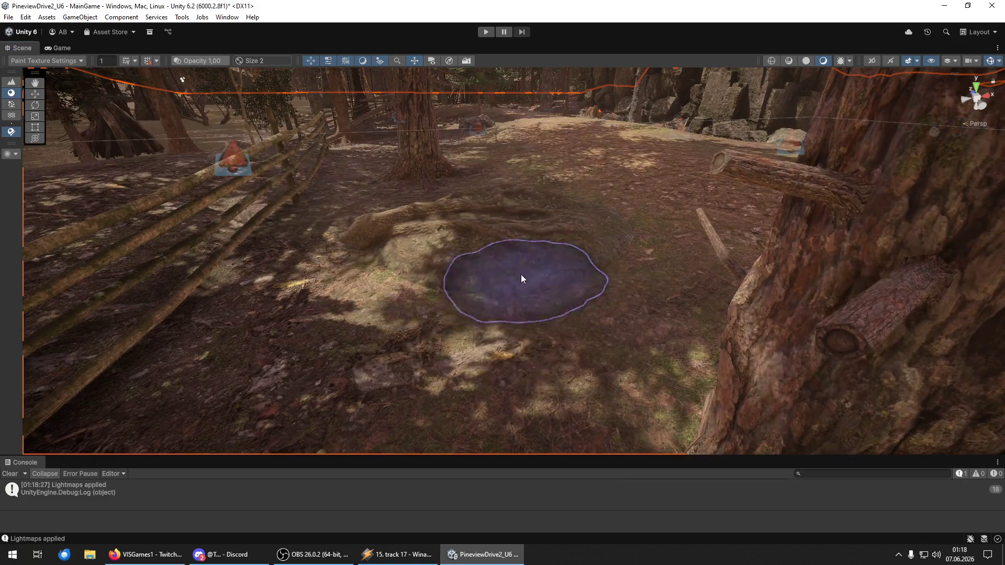
- Paint terrain texture beside the root mound, then select the mound with the Move tool
mouse_move(455, 269)
left_mouse_down()
mouse_move(404, 208)
mouse_move(489, 258)
mouse_move(567, 276)
left_mouse_up()
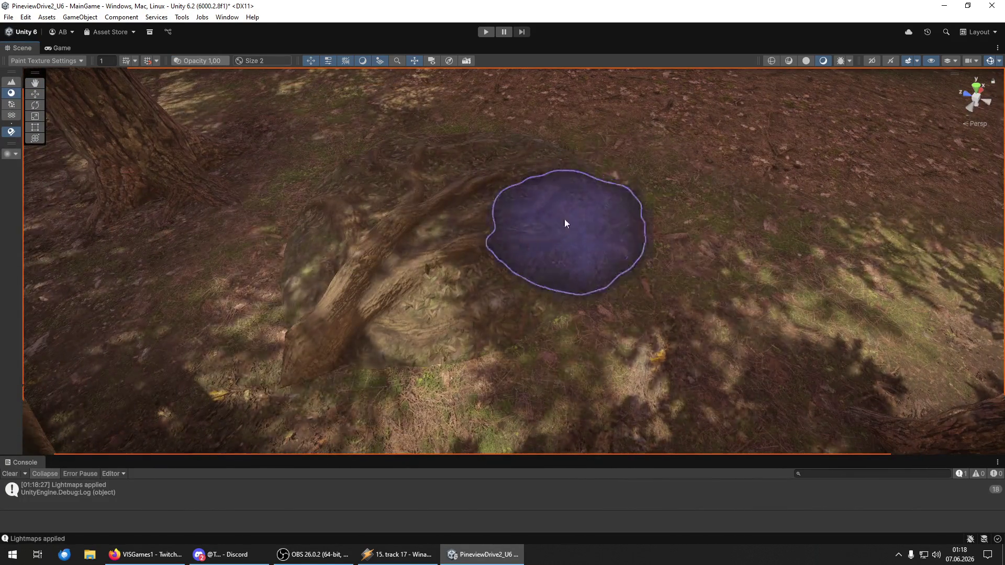
mouse_move(627, 262)
left_mouse_down()
mouse_move(403, 142)
mouse_move(234, 143)
mouse_move(246, 174)
mouse_move(317, 209)
left_mouse_up()
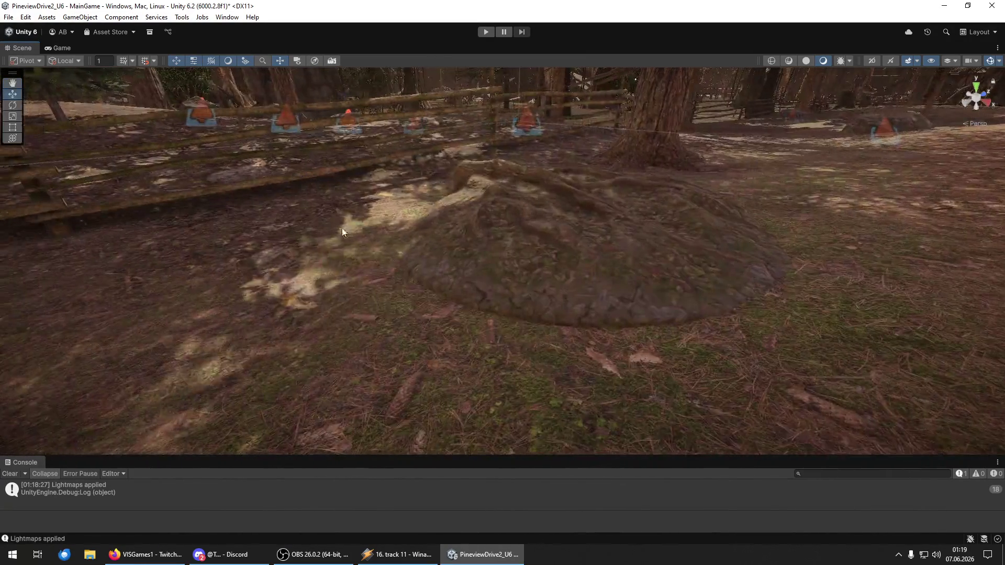
left_click(573, 260)
key("y")
key("w")
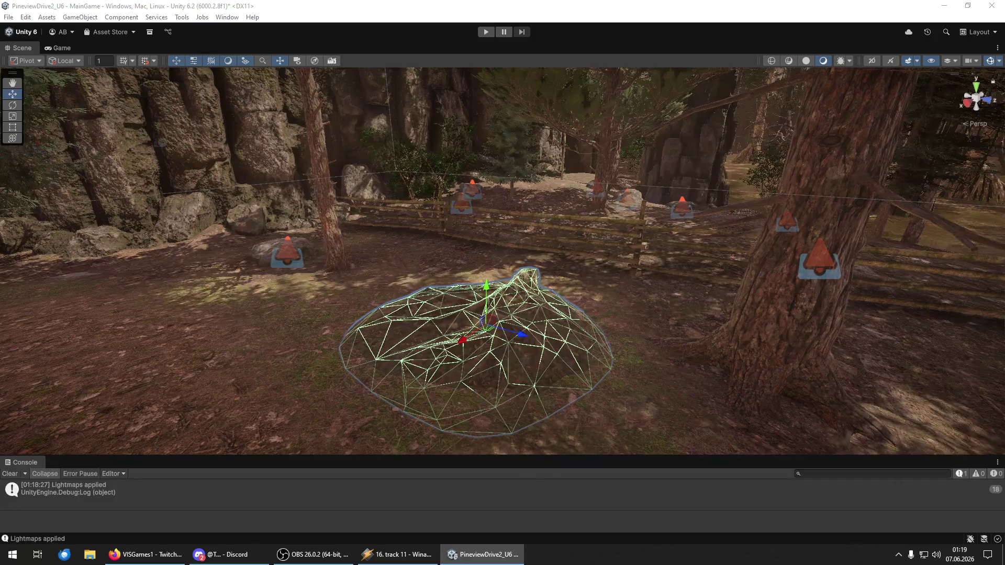
mouse_move(557, 253)
left_mouse_down()
mouse_move(870, 232)
mouse_move(853, 209)
mouse_move(835, 216)
mouse_move(982, 211)
mouse_move(670, 219)
left_mouse_up()
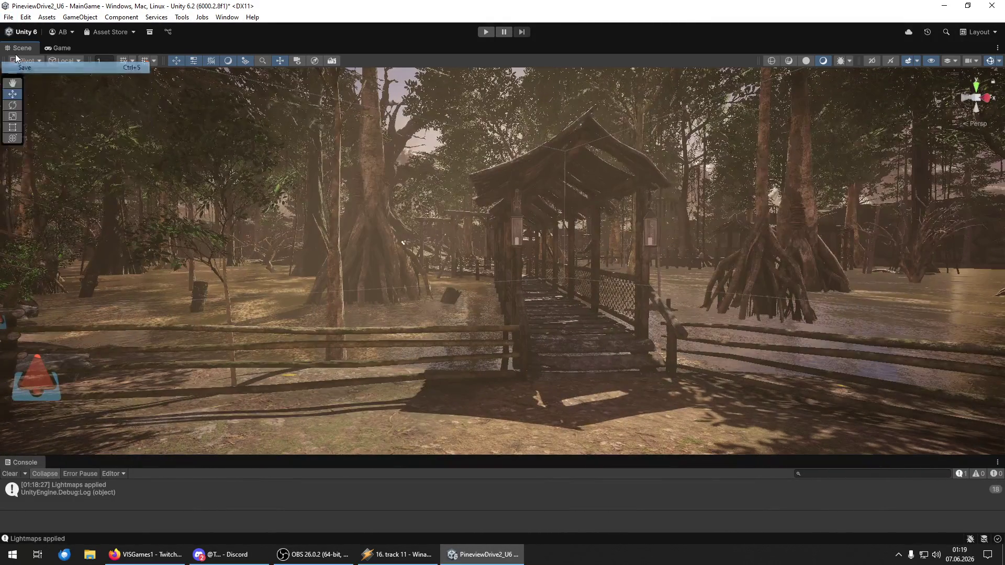
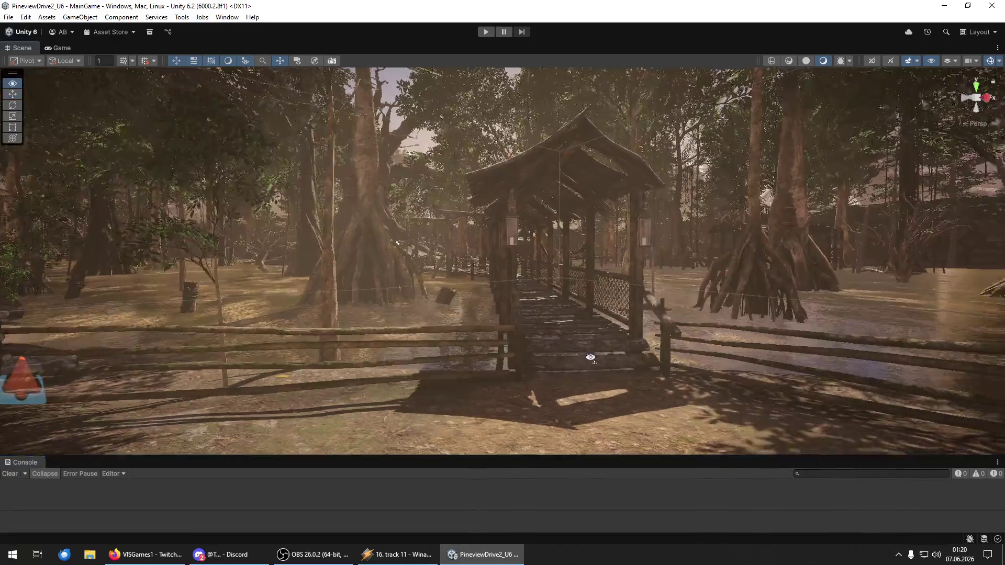
- Fly the view along the bridge, through the forest and past the cabin to the shack
key("w")
key("w")
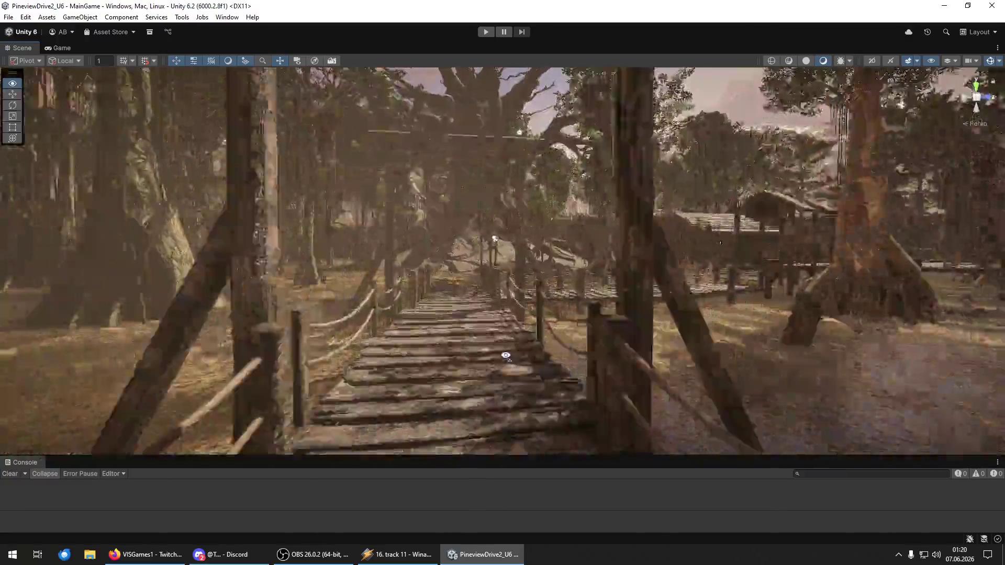
key("w")
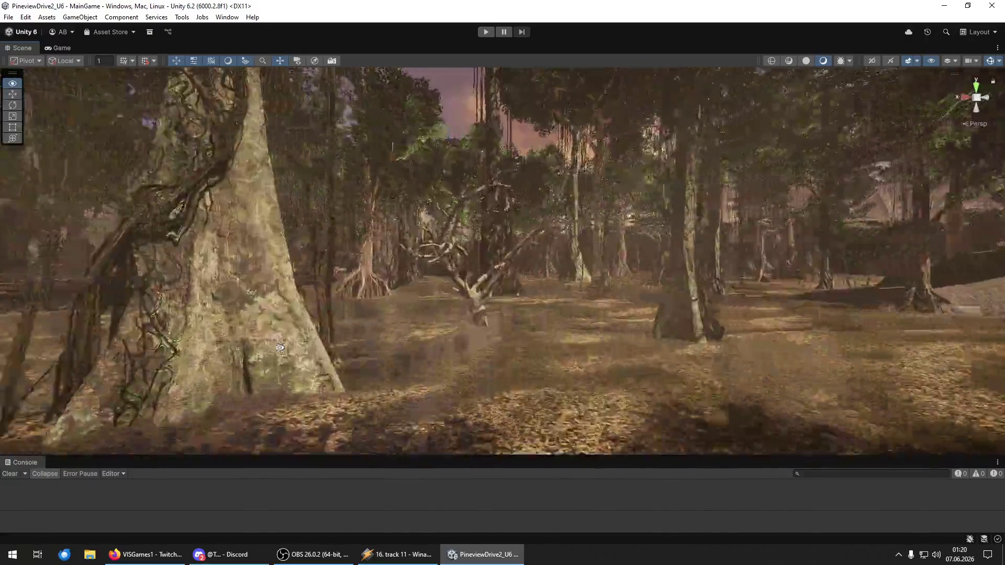
key("w")
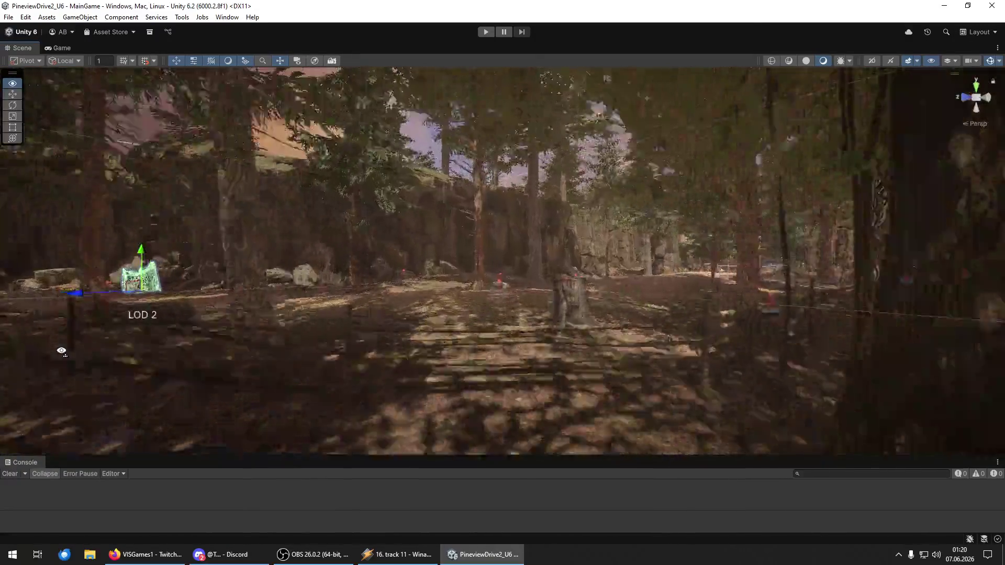
key("w")
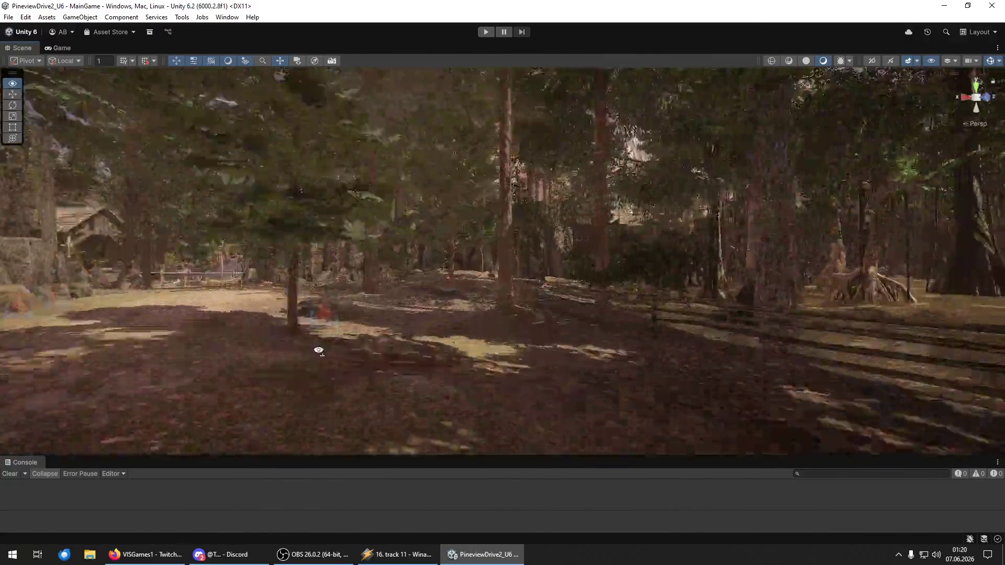
key("w")
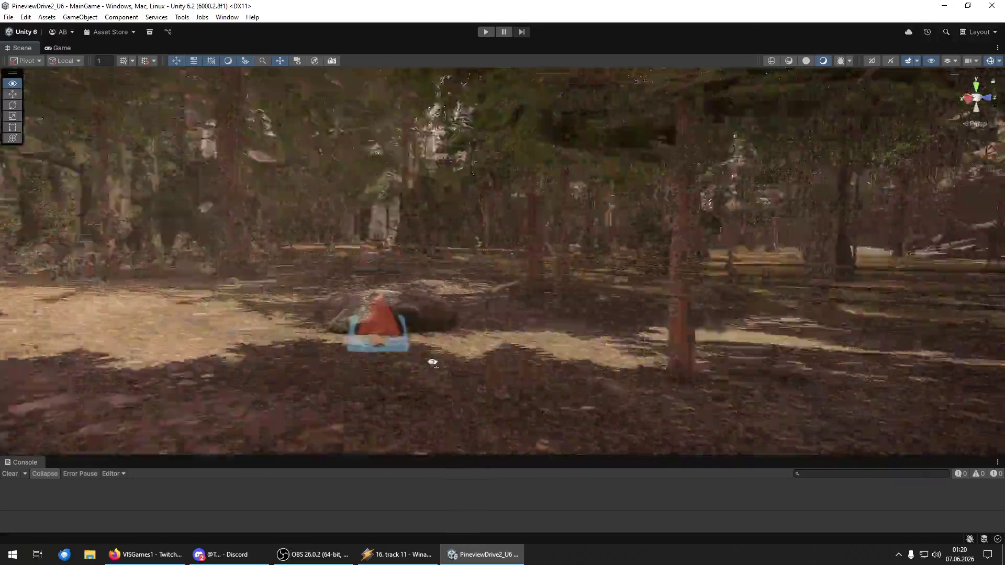
key("w")
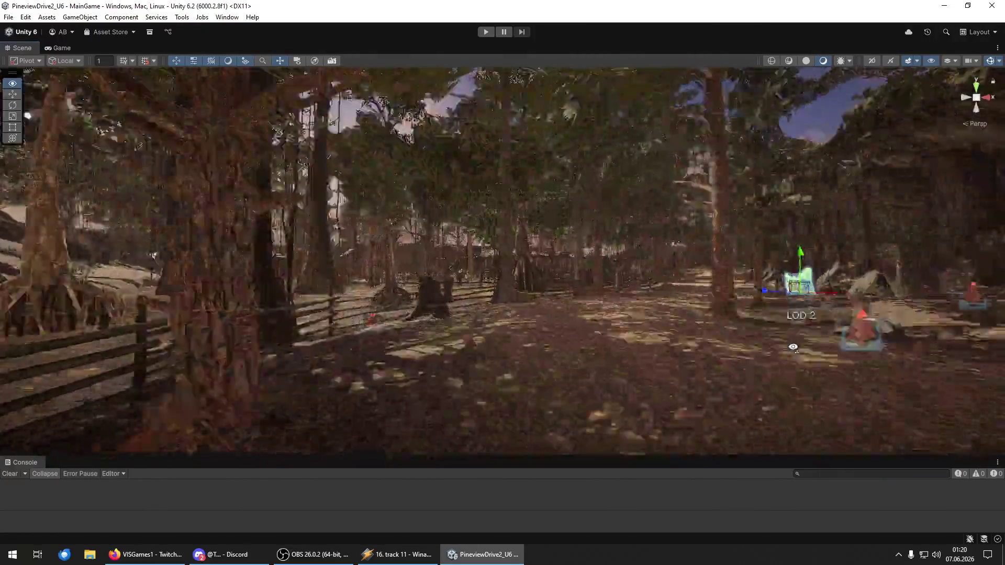
key("w")
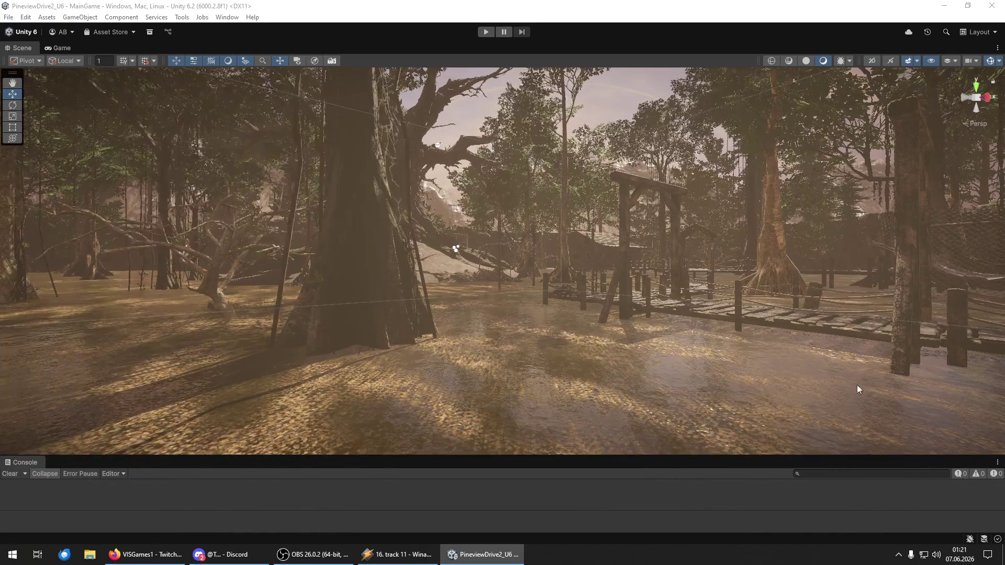
key("w")
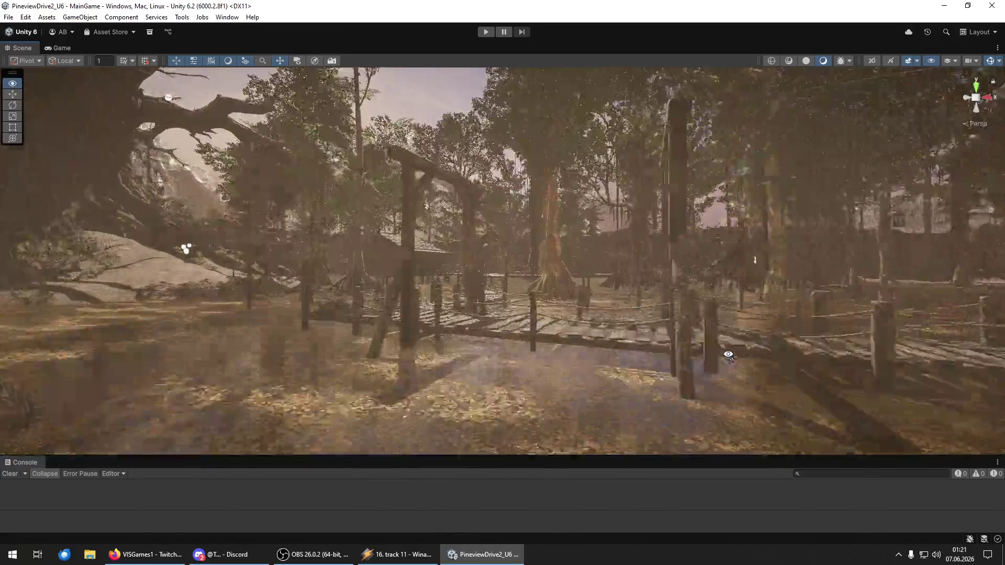
key("w")
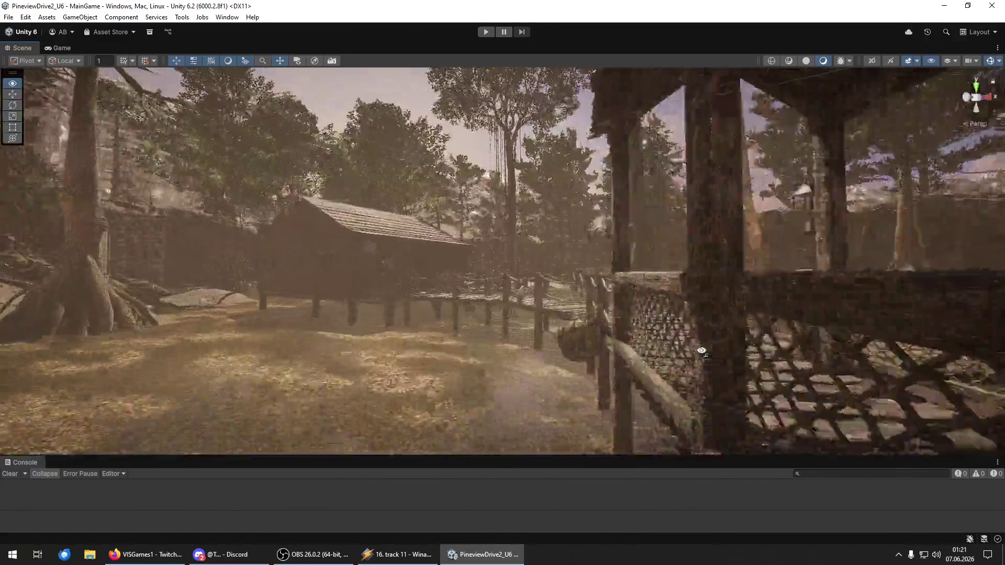
key("w")
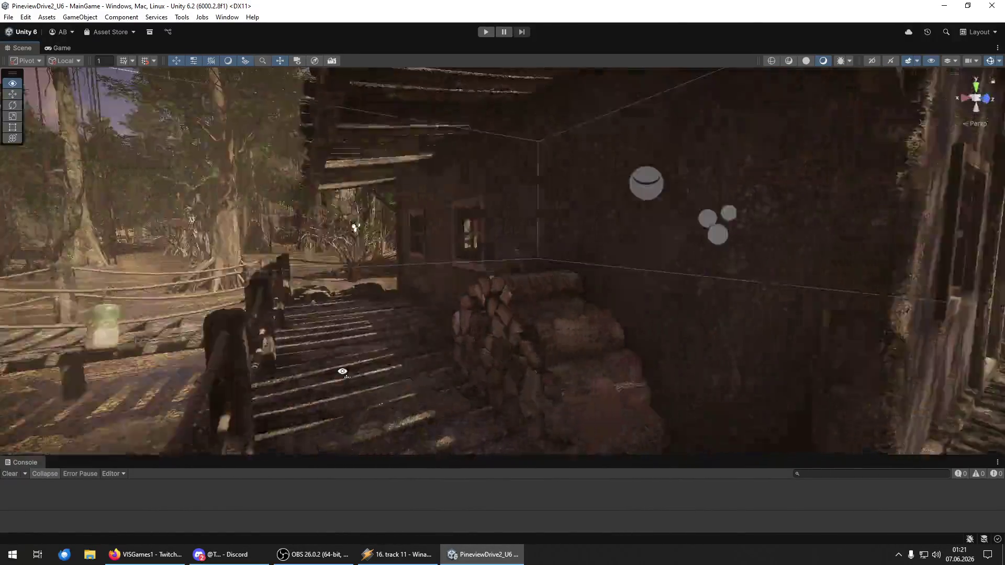
key("s")
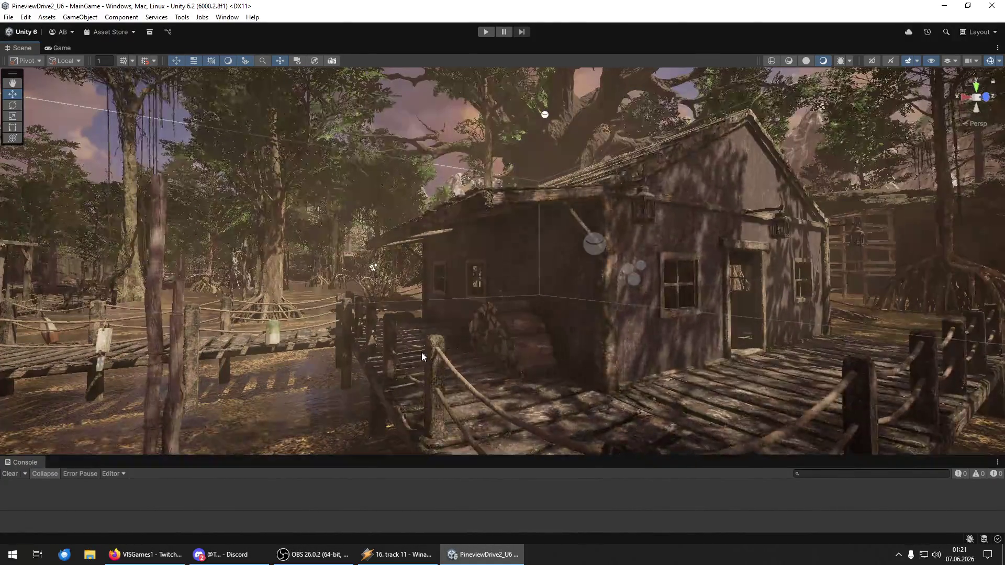
- Glance at the File menu, then bring the view down to the dock steps
left_click(8, 17)
left_click(7, 18)
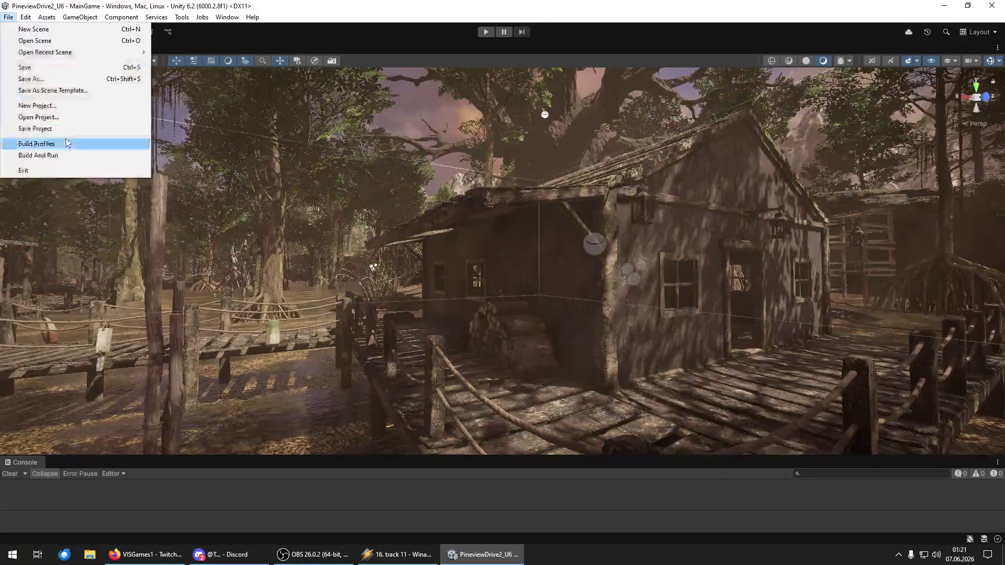
left_click(67, 145)
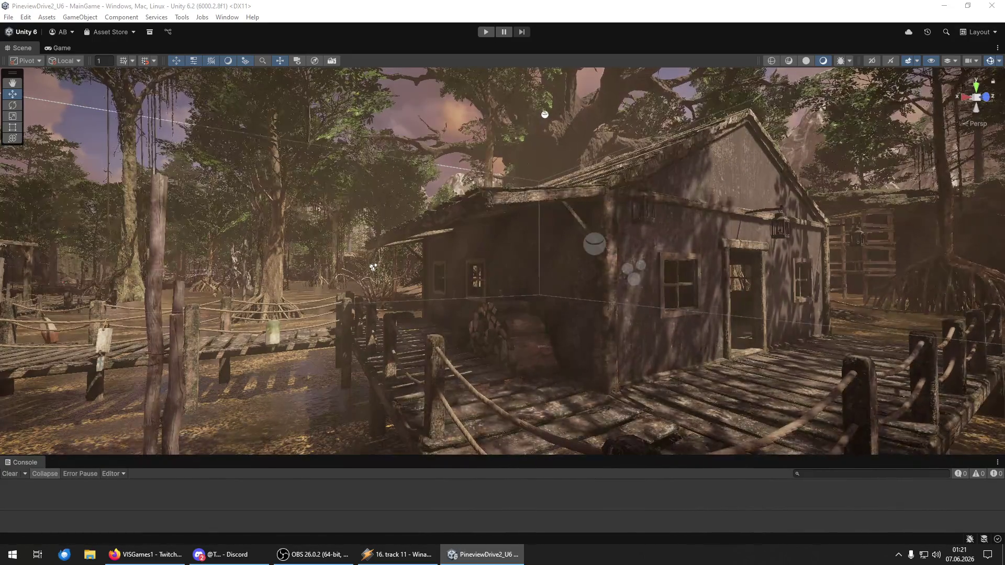
mouse_move(373, 267)
left_mouse_down()
mouse_move(725, 428)
mouse_move(533, 421)
left_mouse_up()
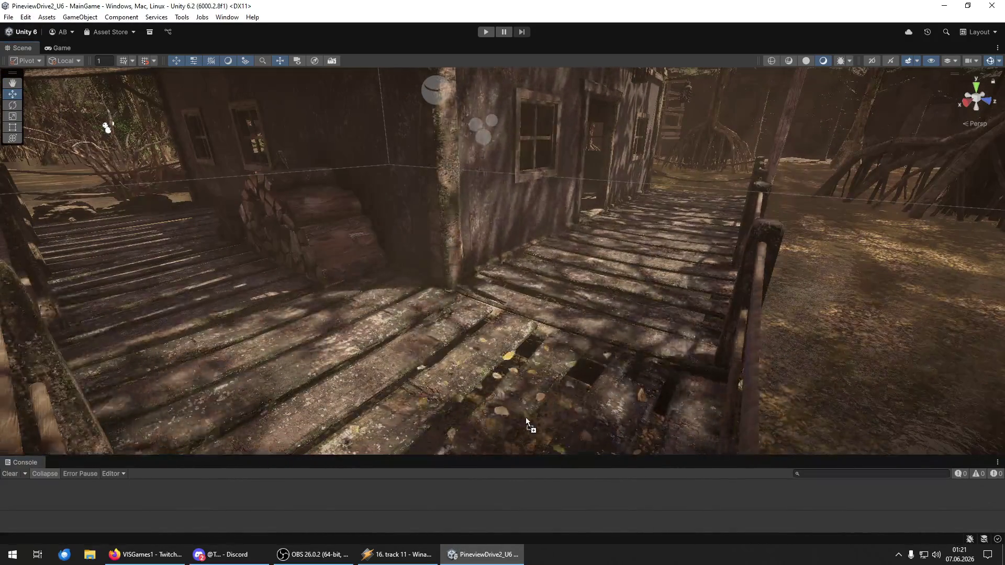
- Select the leaf clusters on the dock planks and shift them along the Y axis
left_click(513, 406)
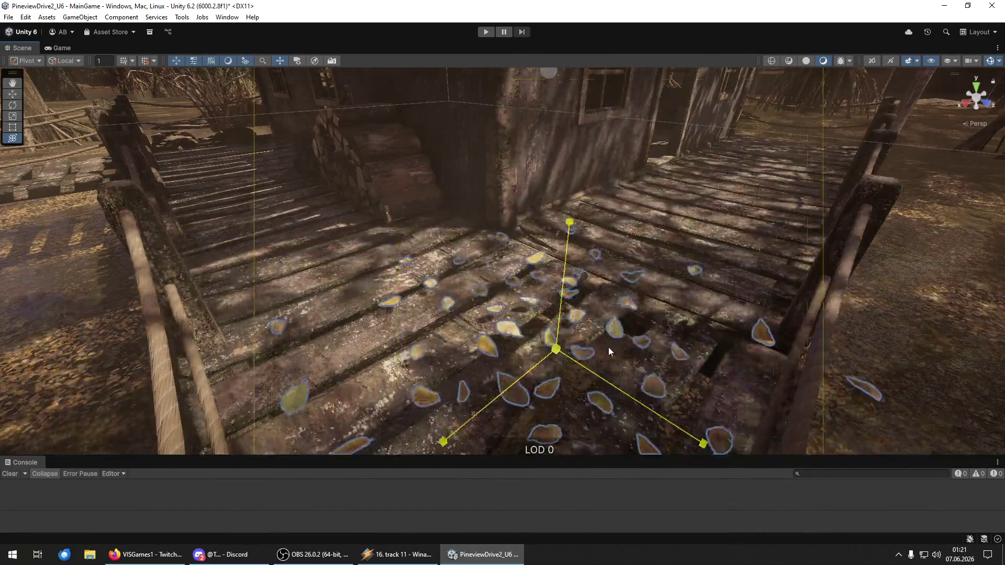
key("w")
mouse_move(559, 314)
left_mouse_down()
mouse_move(539, 362)
mouse_move(501, 274)
mouse_move(498, 295)
mouse_move(498, 285)
mouse_move(348, 335)
mouse_move(206, 307)
mouse_move(133, 265)
mouse_move(130, 288)
mouse_move(171, 268)
mouse_move(274, 341)
mouse_move(327, 341)
mouse_move(393, 386)
mouse_move(397, 404)
mouse_move(343, 359)
mouse_move(149, 354)
mouse_move(161, 329)
left_mouse_up()
left_click(479, 303)
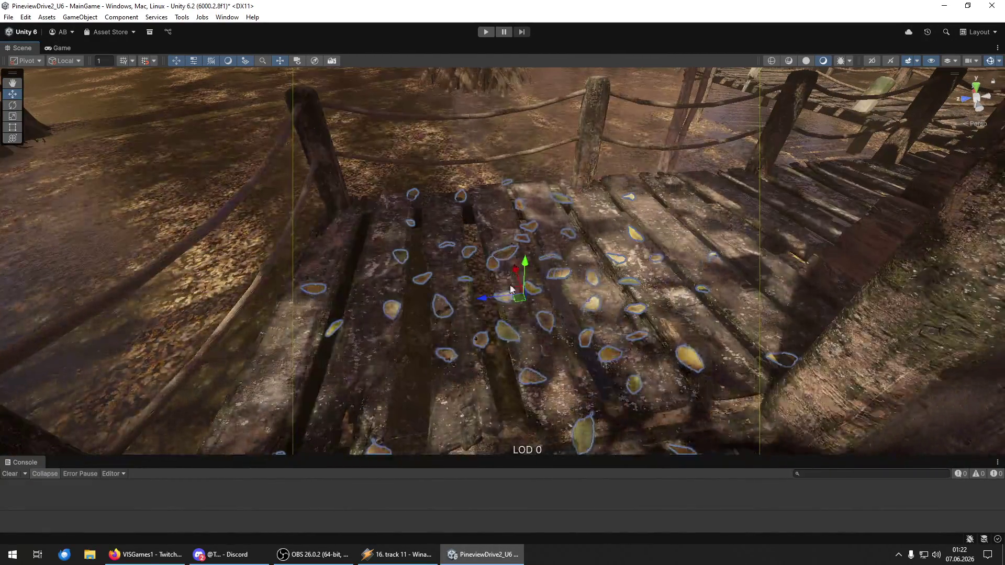
mouse_move(479, 303)
left_mouse_down()
mouse_move(378, 297)
mouse_move(545, 253)
mouse_move(215, 148)
mouse_move(222, 139)
mouse_move(202, 169)
mouse_move(539, 300)
mouse_move(532, 370)
mouse_move(445, 341)
mouse_move(440, 223)
mouse_move(463, 220)
mouse_move(341, 260)
mouse_move(402, 222)
mouse_move(545, 198)
mouse_move(833, 220)
mouse_move(54, 204)
mouse_move(105, 187)
mouse_move(96, 150)
mouse_move(97, 167)
mouse_move(191, 152)
mouse_move(475, 198)
left_mouse_up()
key("w")
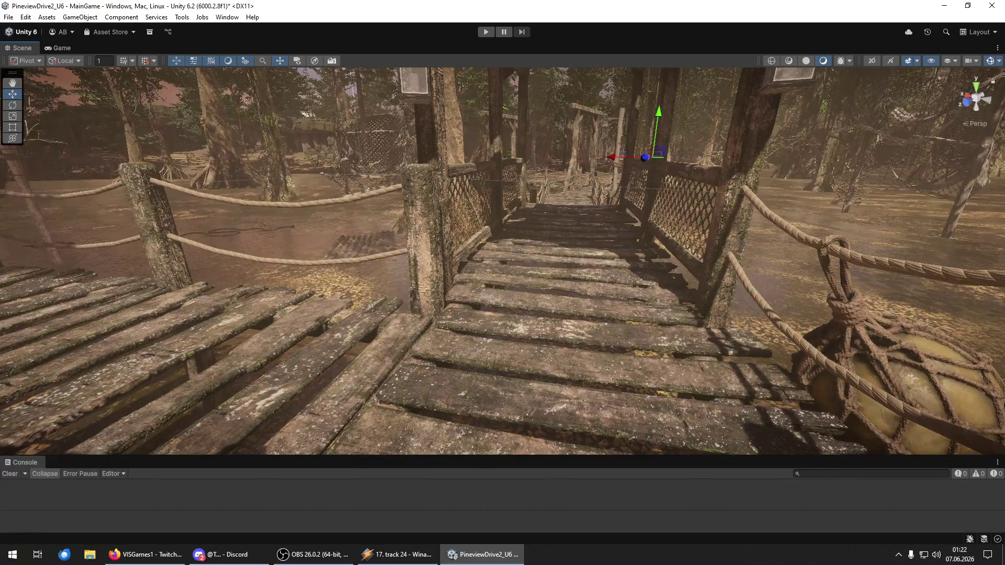
- Select and frame the falling-leaves object on the rope bridge, then delete it
left_click(587, 440)
key("f")
key("y")
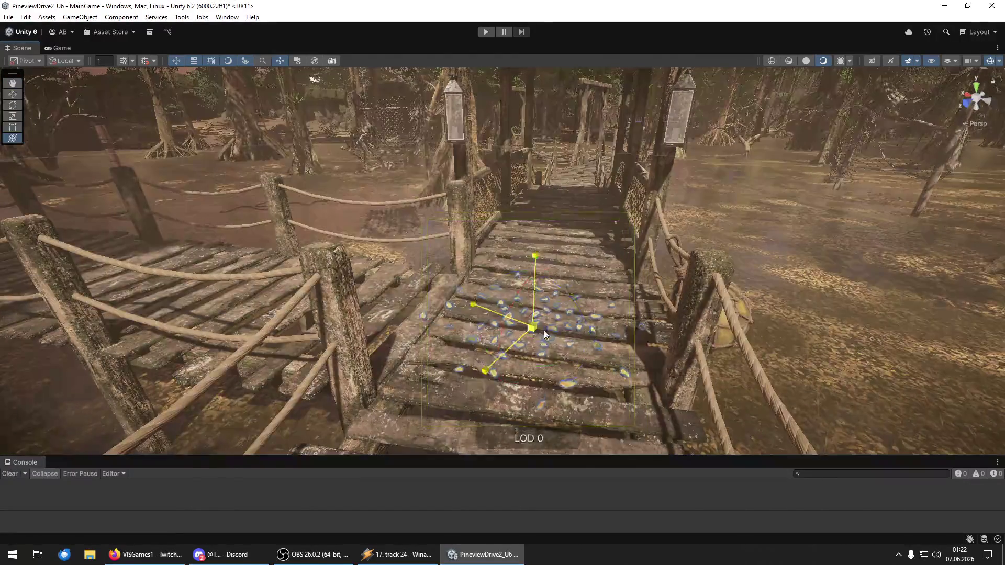
key("w")
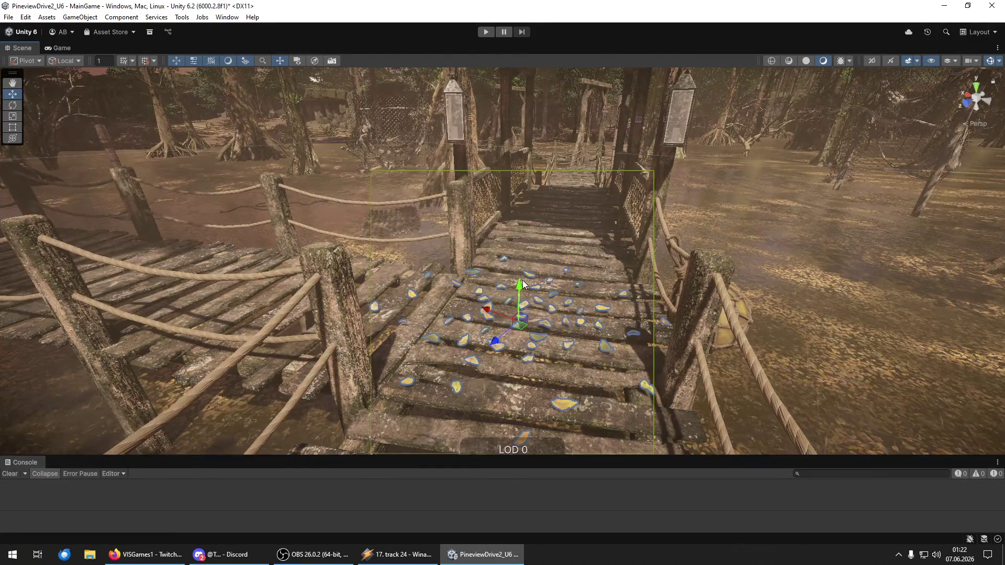
left_click_drag(518, 297, 518, 294)
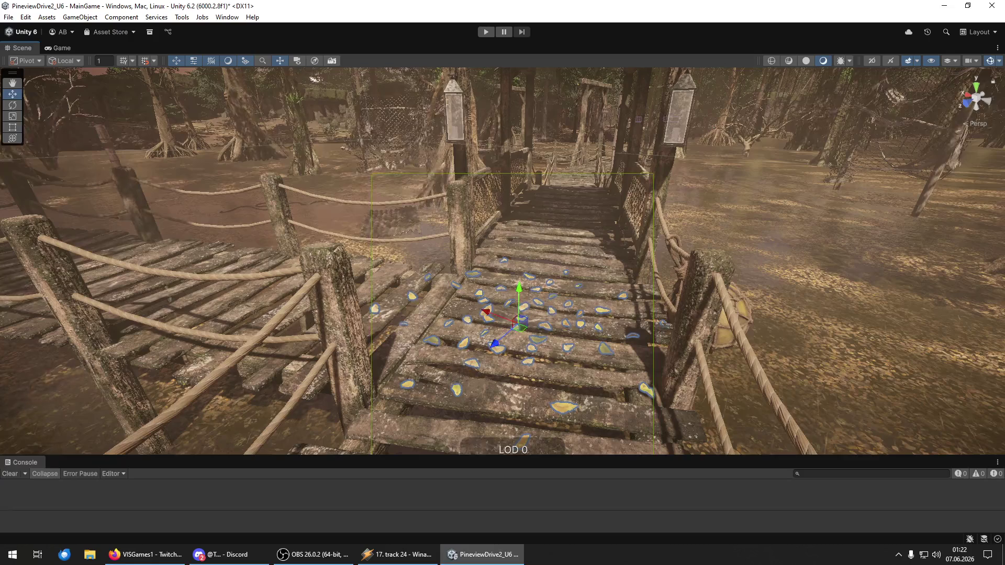
mouse_move(599, 309)
left_mouse_down()
mouse_move(67, 312)
mouse_move(186, 290)
left_mouse_up()
key("f")
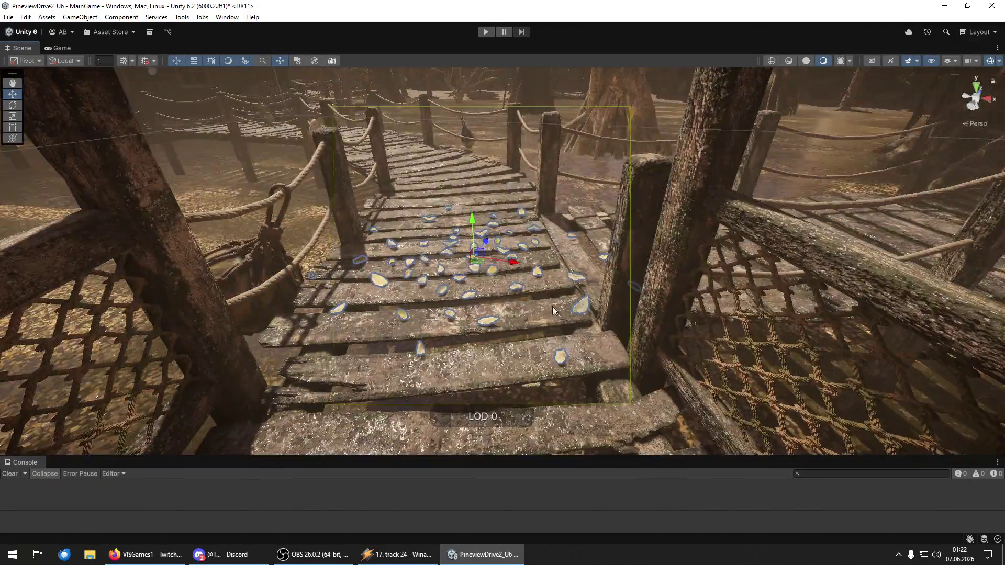
left_click_drag(553, 310, 532, 290)
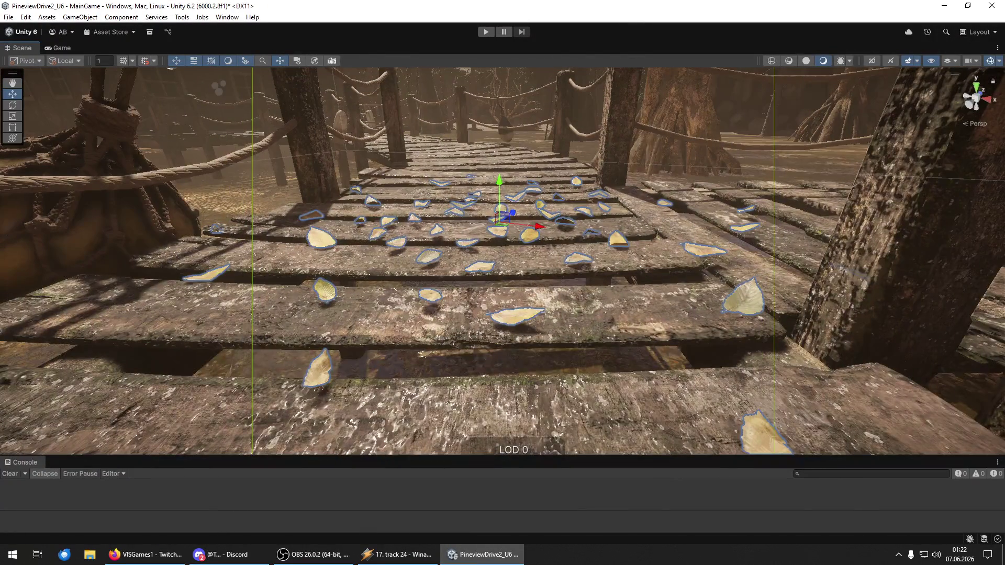
key("Delete")
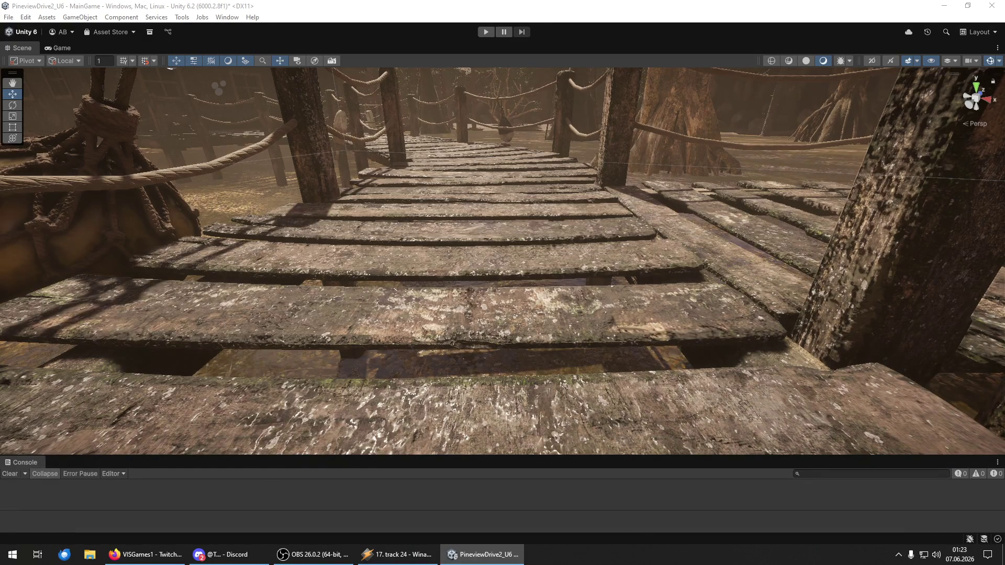
- Fly from the boardwalk through the forest into the rocky cliff area
key("w")
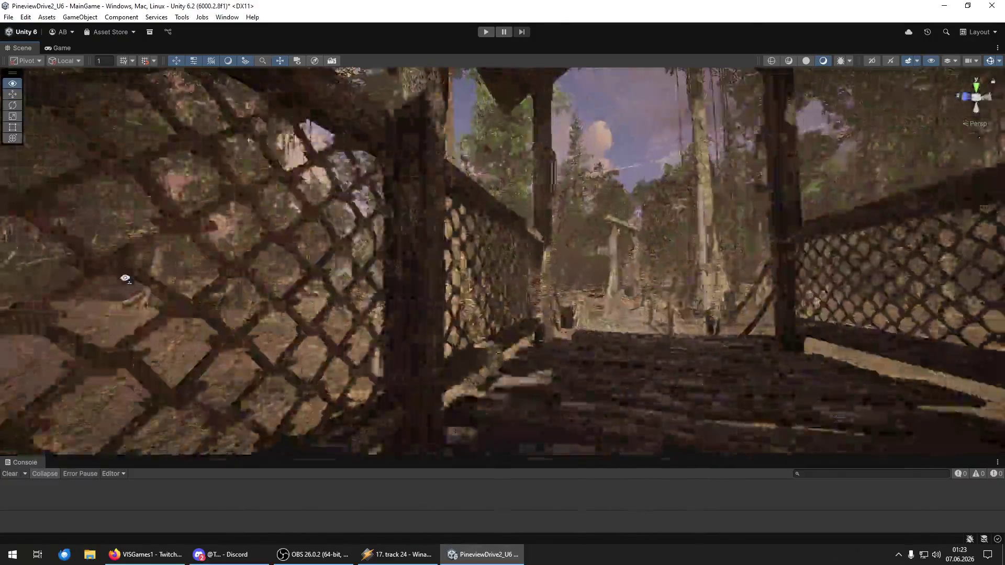
key("w")
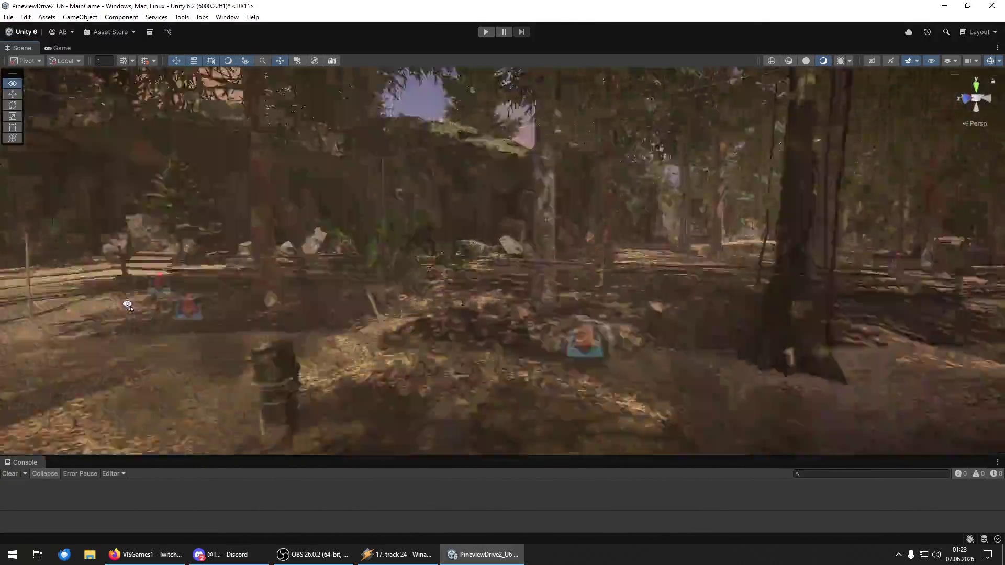
key("w")
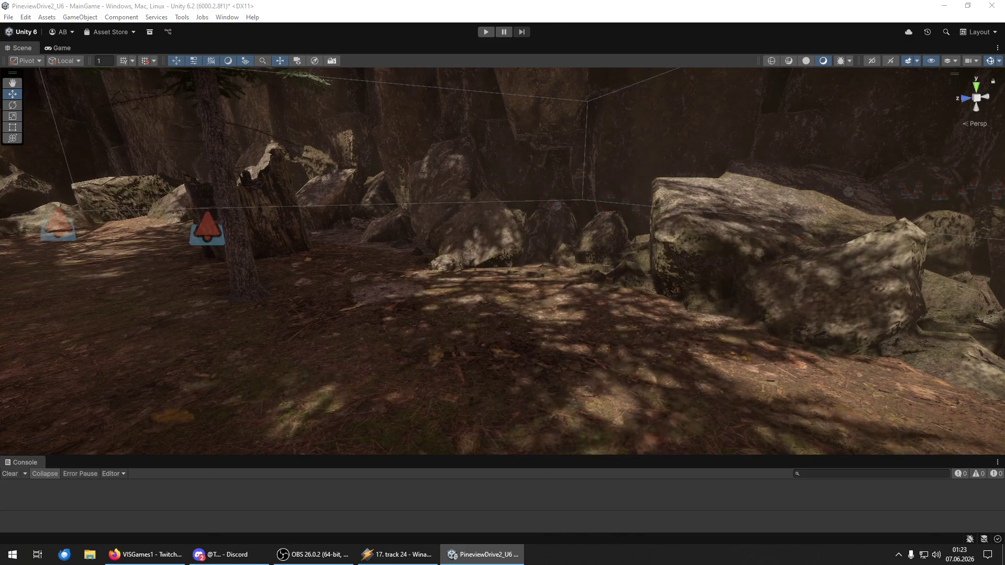
key("w")
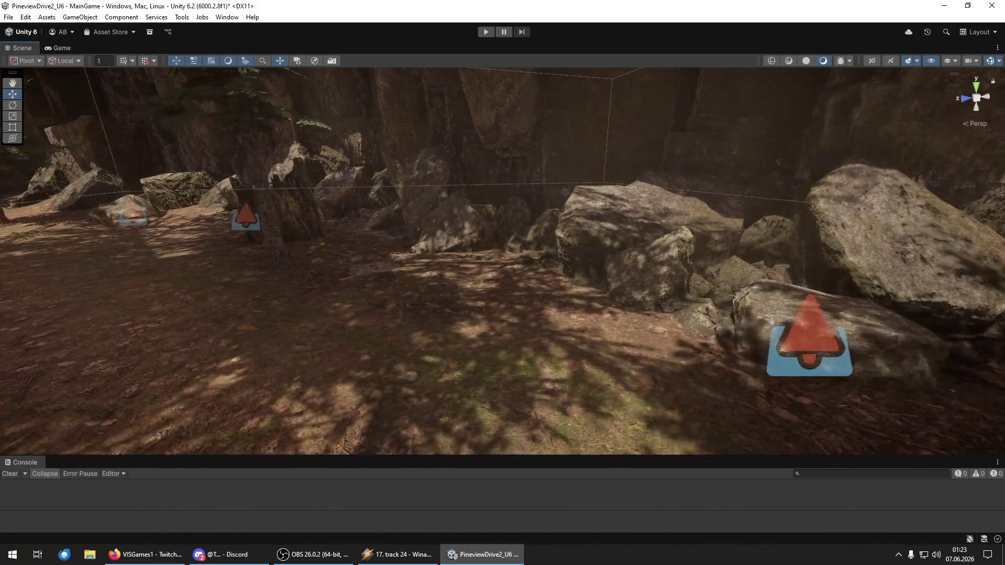
- Place a log prefab beside the path, rotate it flat and slide it into position
mouse_move(707, 450)
left_mouse_down()
mouse_move(573, 351)
mouse_move(410, 322)
mouse_move(501, 330)
left_mouse_up()
key("e")
key("w")
mouse_move(391, 319)
left_mouse_down()
mouse_move(372, 338)
mouse_move(384, 306)
mouse_move(269, 310)
mouse_move(292, 317)
left_mouse_up()
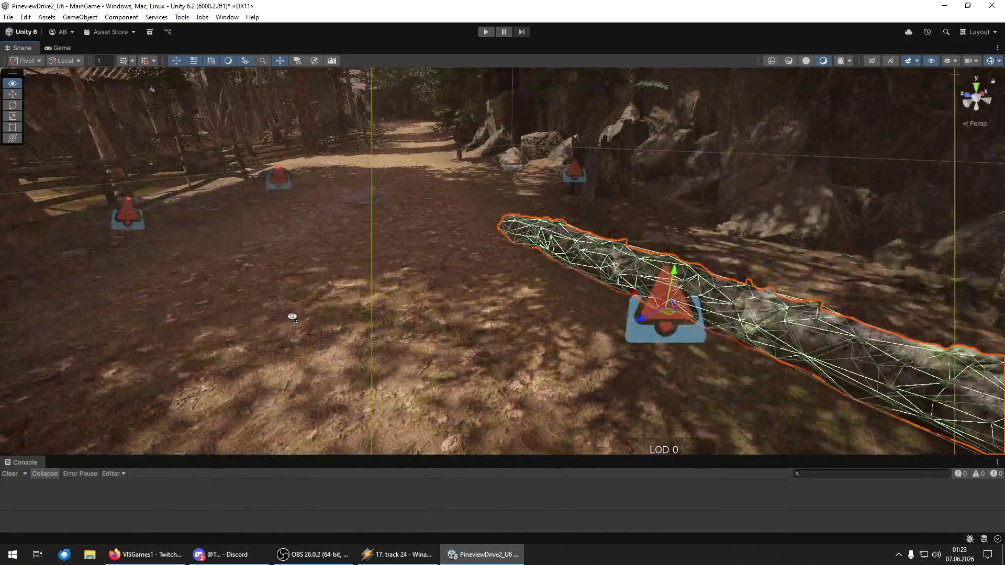
left_click(464, 361)
mouse_move(464, 362)
left_mouse_down()
mouse_move(618, 341)
mouse_move(426, 285)
mouse_move(455, 320)
mouse_move(830, 329)
mouse_move(848, 298)
mouse_move(650, 320)
mouse_move(377, 278)
mouse_move(240, 339)
left_mouse_up()
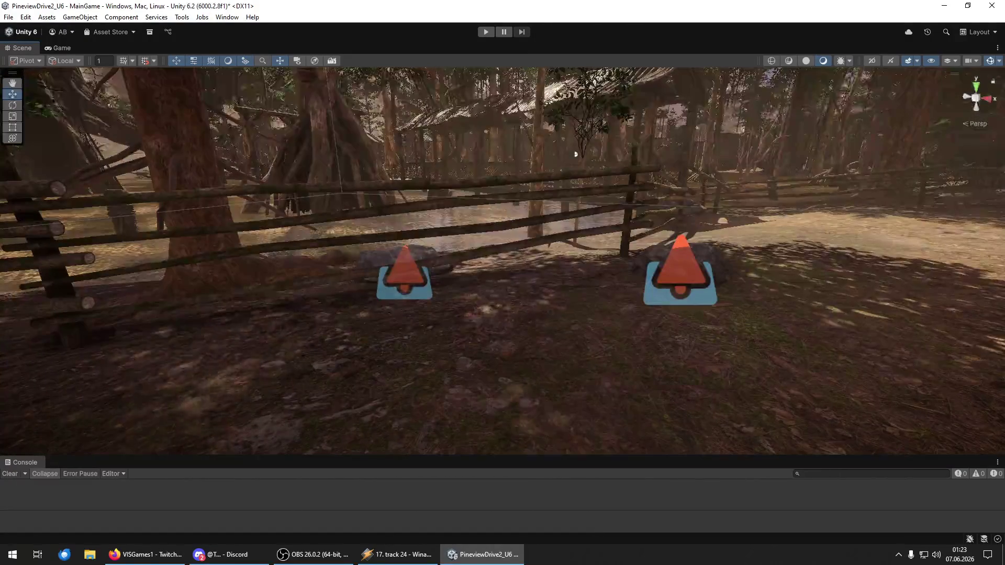
mouse_move(890, 445)
left_mouse_down()
mouse_move(622, 400)
mouse_move(523, 419)
mouse_move(526, 351)
mouse_move(474, 271)
mouse_move(484, 264)
mouse_move(438, 321)
mouse_move(672, 312)
mouse_move(433, 325)
mouse_move(639, 359)
mouse_move(639, 381)
mouse_move(732, 372)
mouse_move(962, 294)
left_mouse_up()
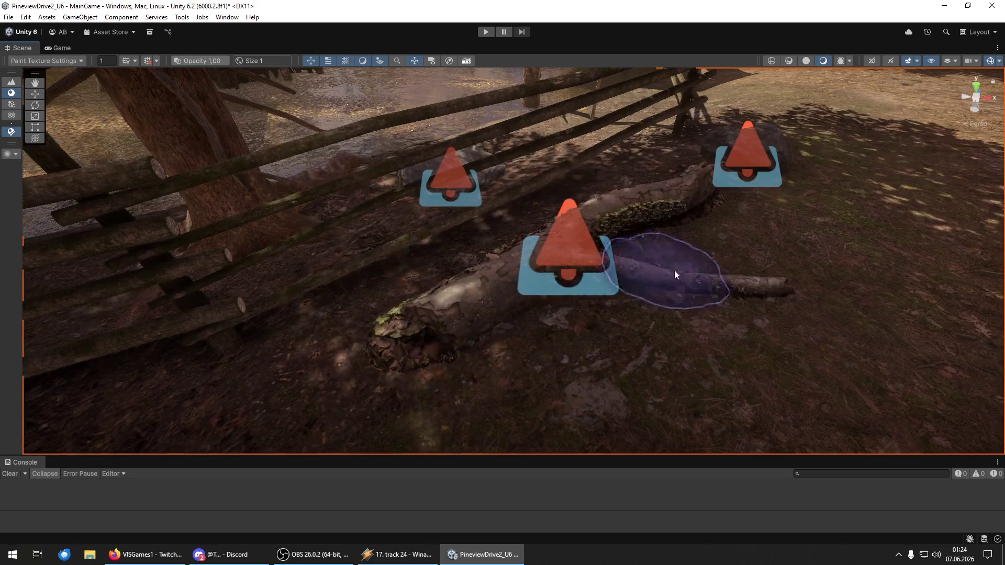
- Orbit and zoom the view around the fallen log and cones, ending toward the fence
left_click_drag(743, 288, 850, 344)
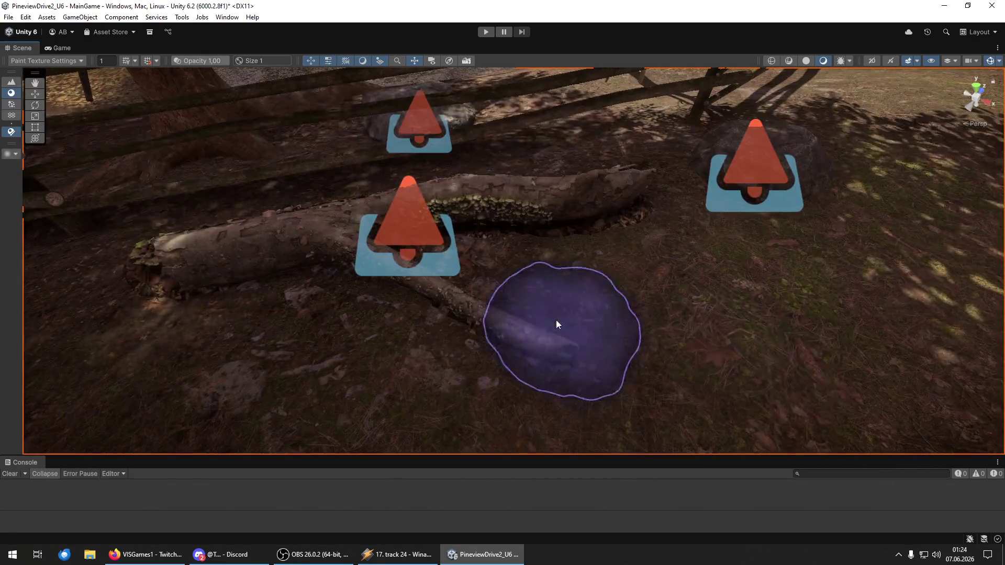
left_click_drag(561, 319, 457, 326)
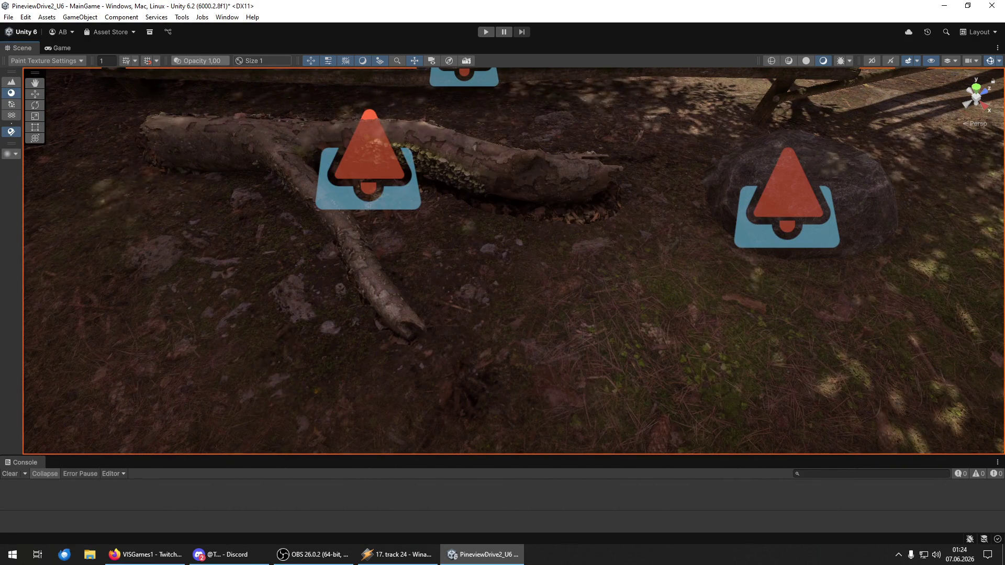
mouse_move(276, 194)
left_mouse_down()
mouse_move(454, 231)
mouse_move(381, 190)
mouse_move(332, 200)
mouse_move(146, 152)
left_mouse_up()
mouse_move(442, 346)
left_mouse_down()
mouse_move(461, 308)
mouse_move(767, 263)
left_mouse_up()
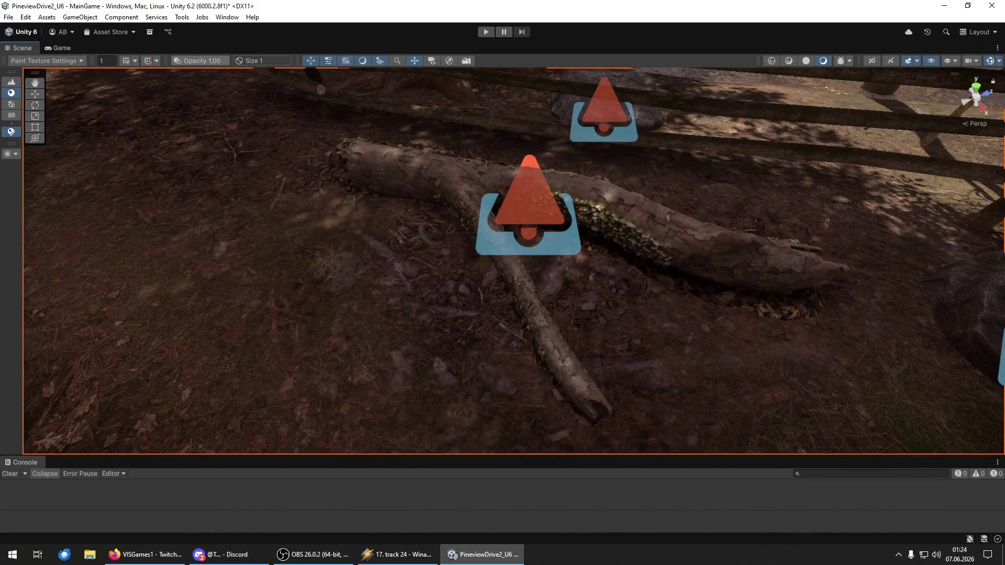
mouse_move(544, 251)
left_mouse_down()
mouse_move(561, 261)
mouse_move(359, 350)
left_mouse_up()
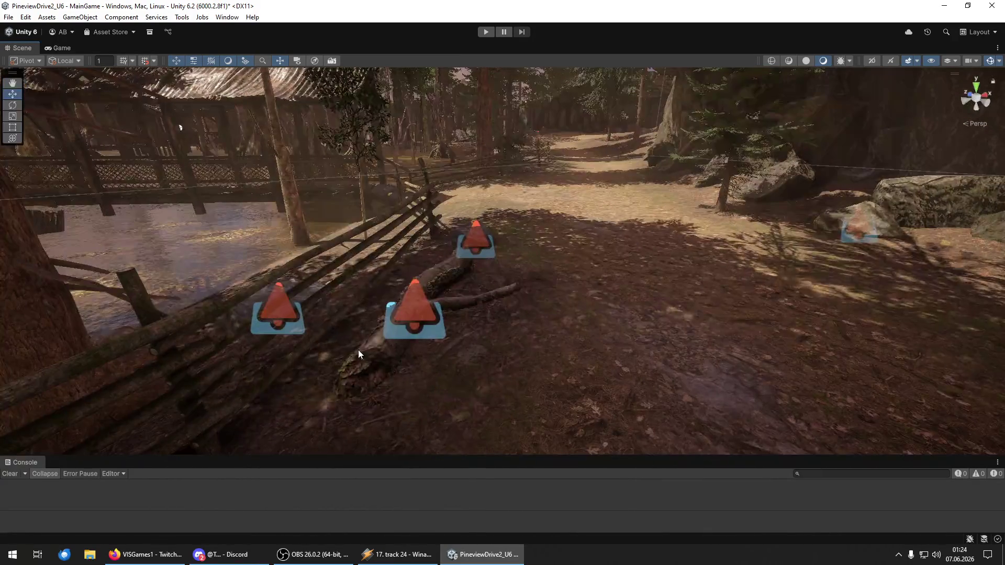
- Turn the log in the rocky clearing to a new angle and lower it into the ground
mouse_move(180, 127)
left_mouse_down()
mouse_move(629, 184)
mouse_move(917, 256)
left_mouse_up()
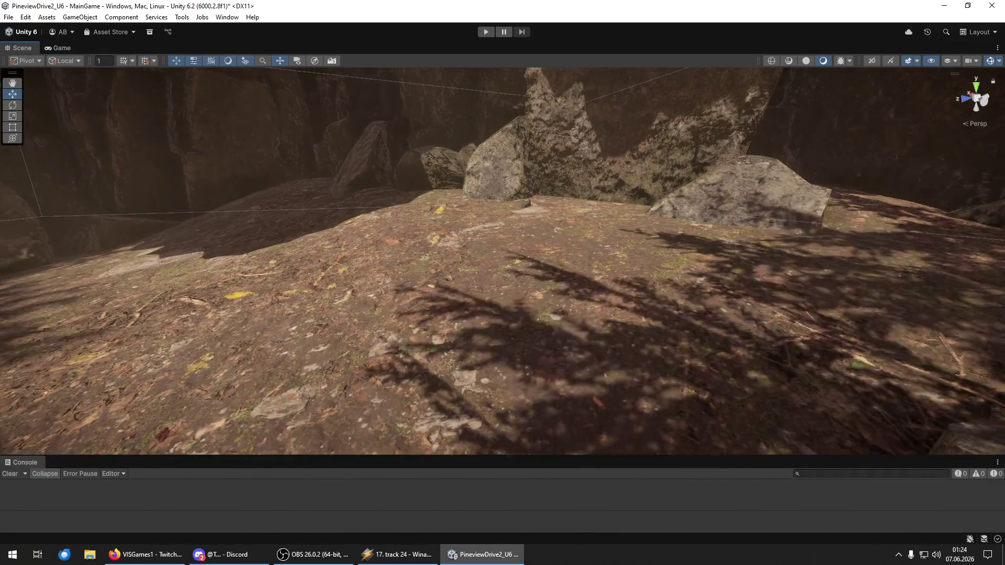
left_click(647, 317)
key("f")
key("e")
left_click_drag(526, 244, 580, 258)
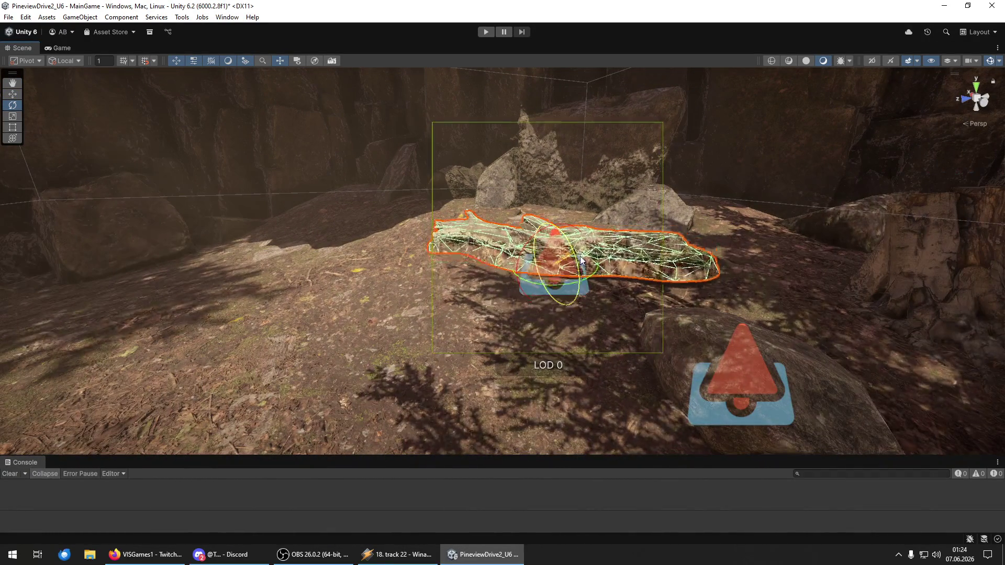
scroll(582, 260, "up", 5)
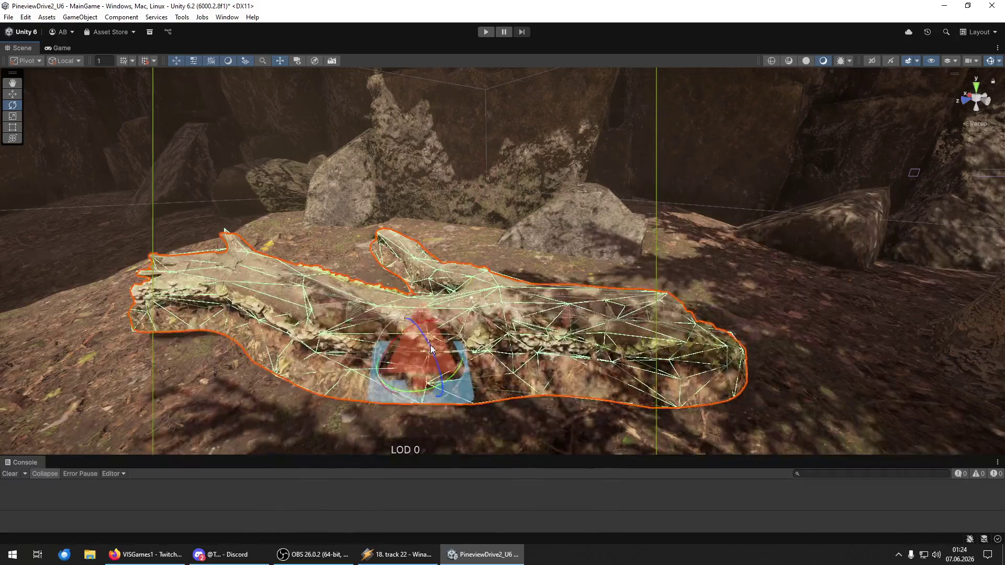
left_click_drag(416, 328, 419, 346)
key("y")
left_click(989, 178)
left_click_drag(629, 346, 658, 360)
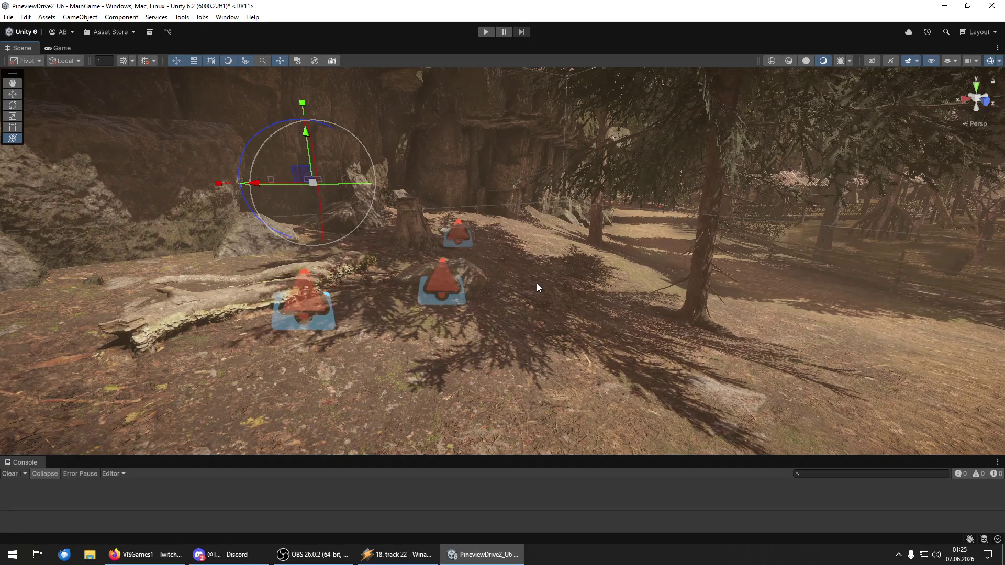
- Move toward the fence and cones, then select and frame the forked fallen log
key("w")
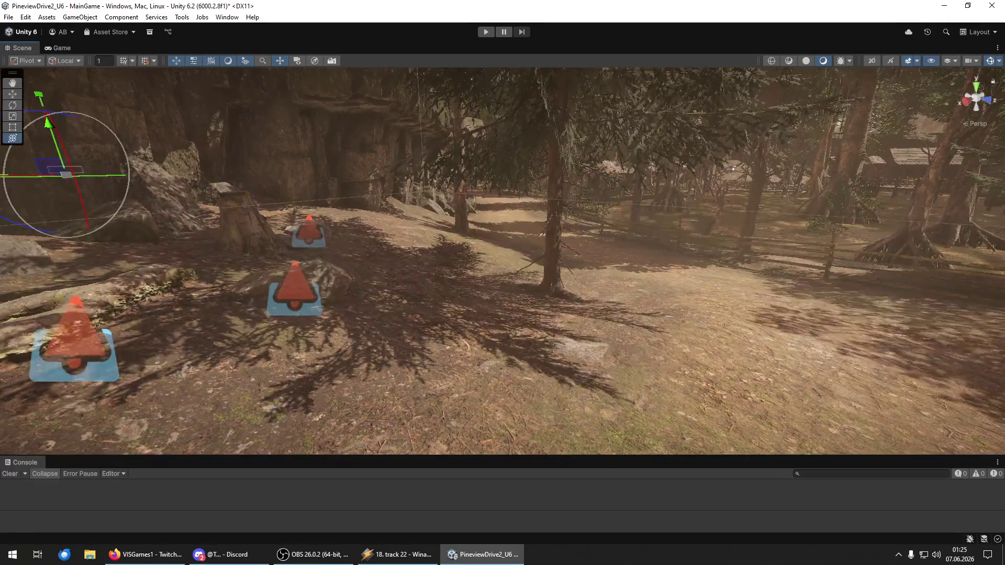
left_click(76, 341)
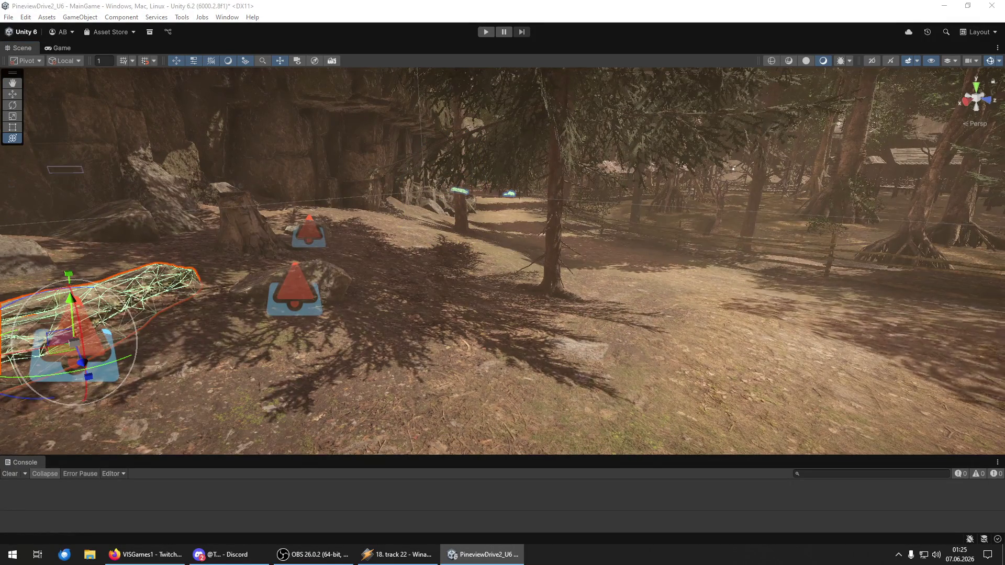
mouse_move(576, 251)
left_mouse_down()
mouse_move(979, 256)
mouse_move(31, 267)
mouse_move(145, 283)
mouse_move(11, 314)
mouse_move(45, 299)
mouse_move(11, 328)
mouse_move(202, 403)
left_mouse_up()
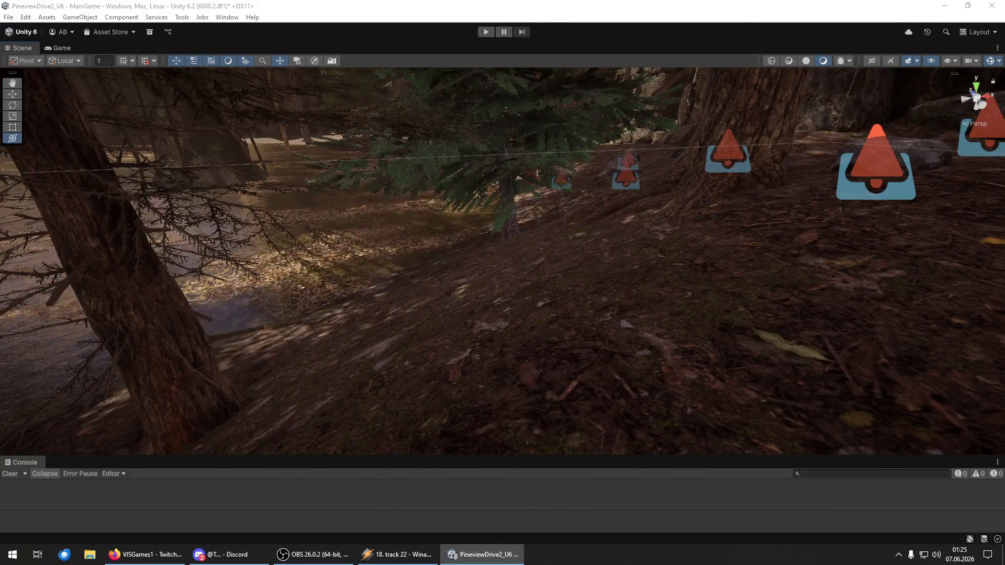
left_click(537, 284)
left_click_drag(537, 285, 524, 274)
key("f")
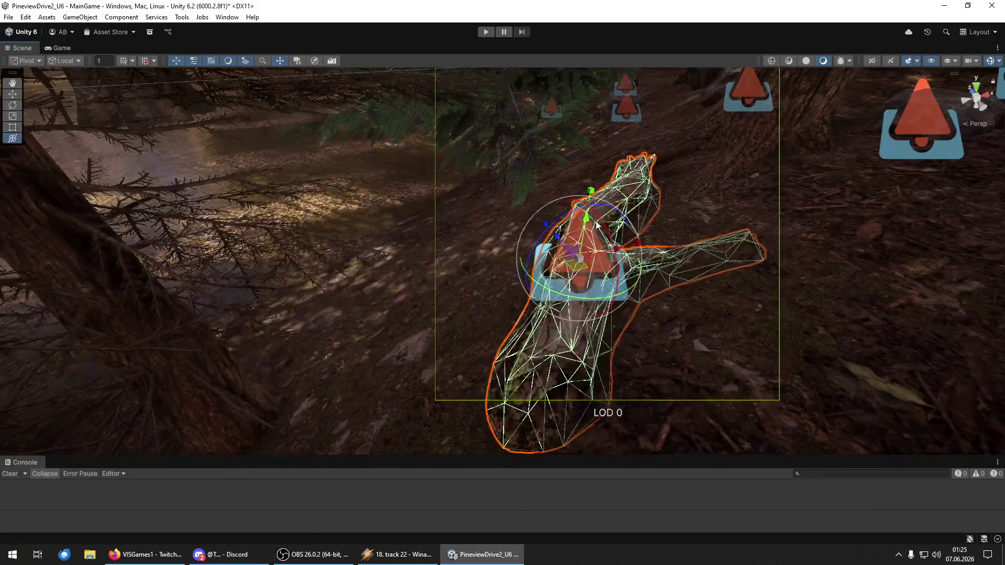
- Rotate the forked log slightly to sit along the slope, then clear the selection
mouse_move(541, 245)
left_mouse_down()
mouse_move(526, 251)
mouse_move(538, 270)
left_mouse_up()
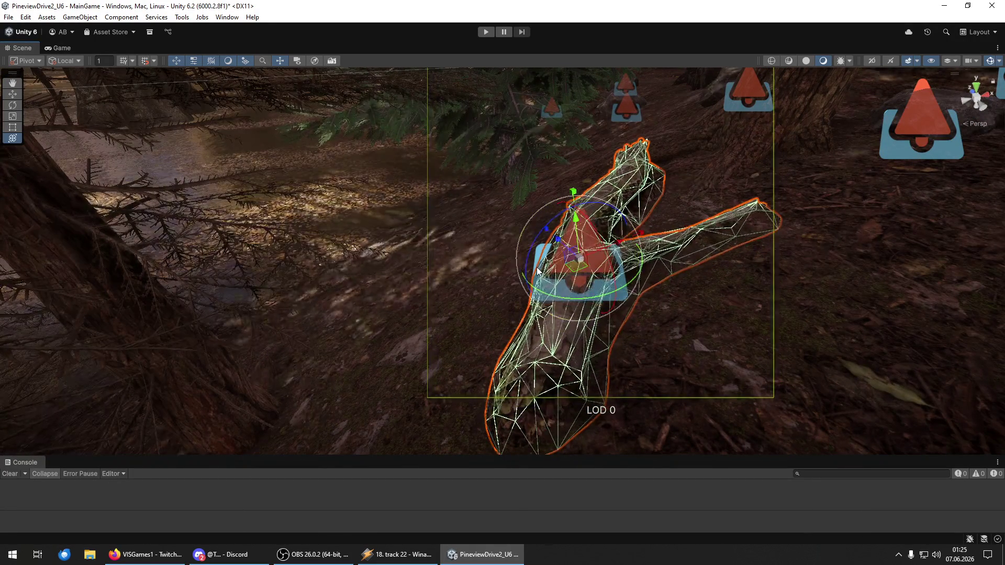
left_click_drag(596, 222, 573, 226)
key("w")
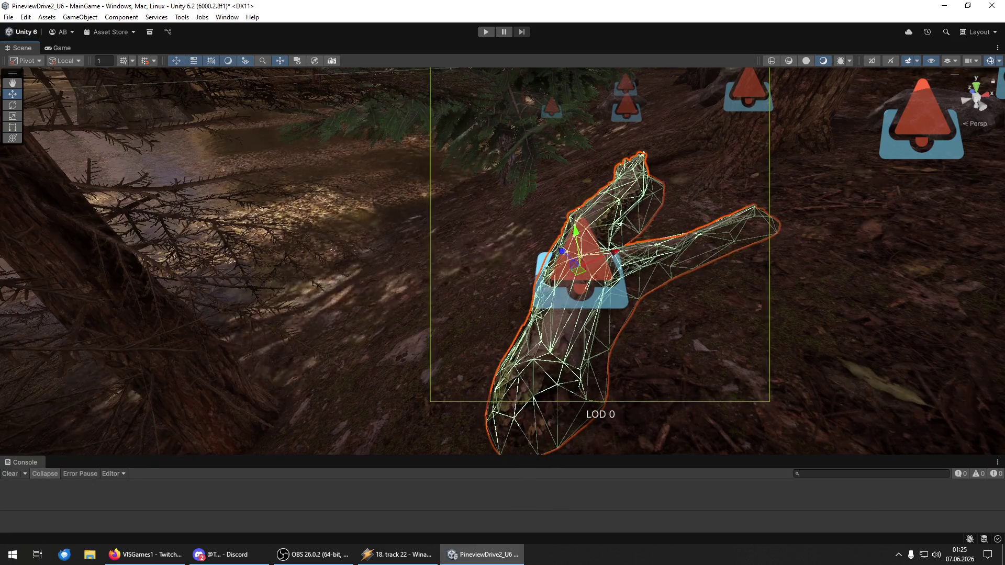
left_click(469, 288)
mouse_move(469, 287)
left_mouse_down()
mouse_move(482, 303)
mouse_move(577, 288)
mouse_move(469, 279)
mouse_move(878, 253)
left_mouse_up()
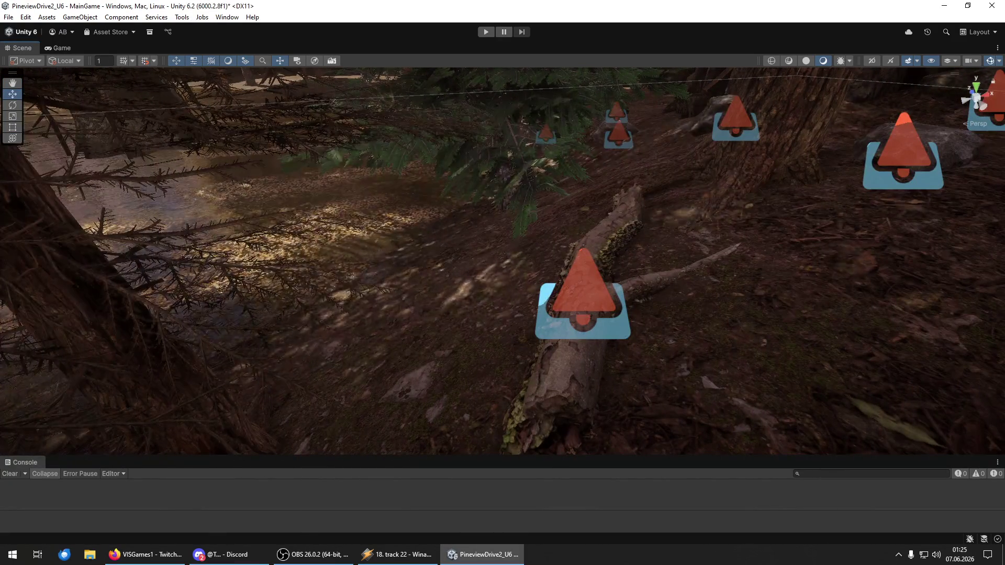
left_click(566, 377)
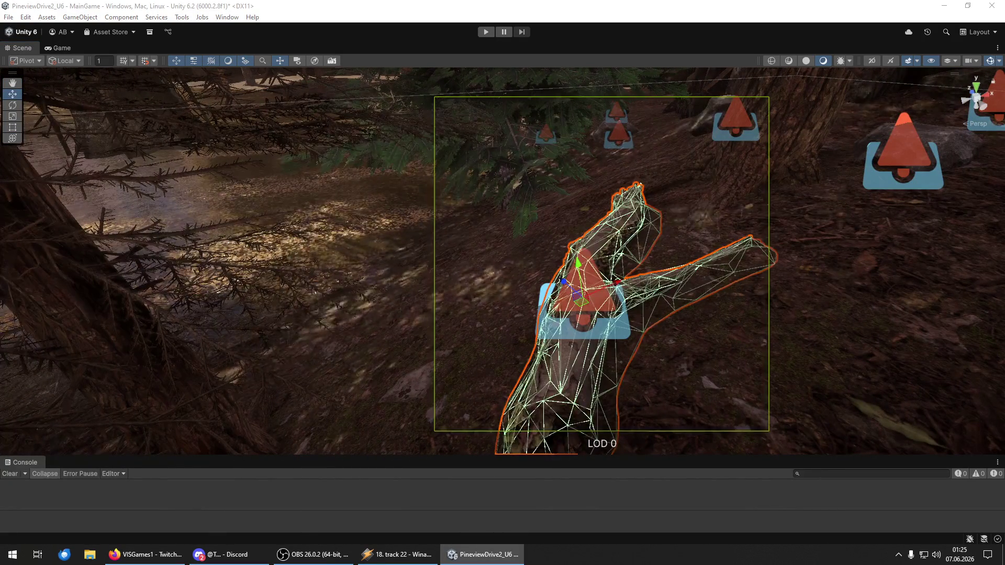
key("ctrl+z")
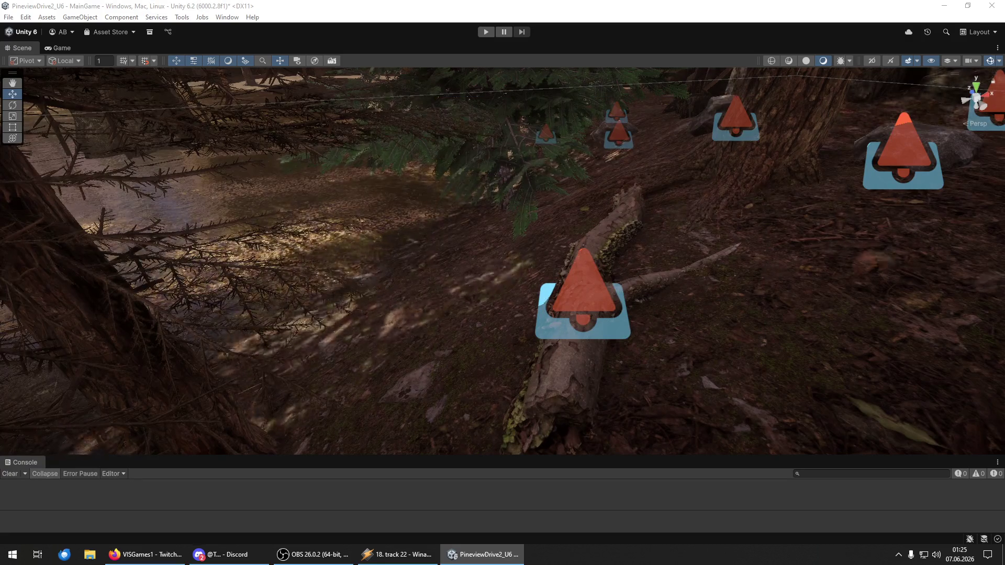
mouse_move(491, 280)
left_mouse_down()
mouse_move(471, 325)
mouse_move(157, 274)
mouse_move(153, 291)
mouse_move(112, 298)
left_mouse_up()
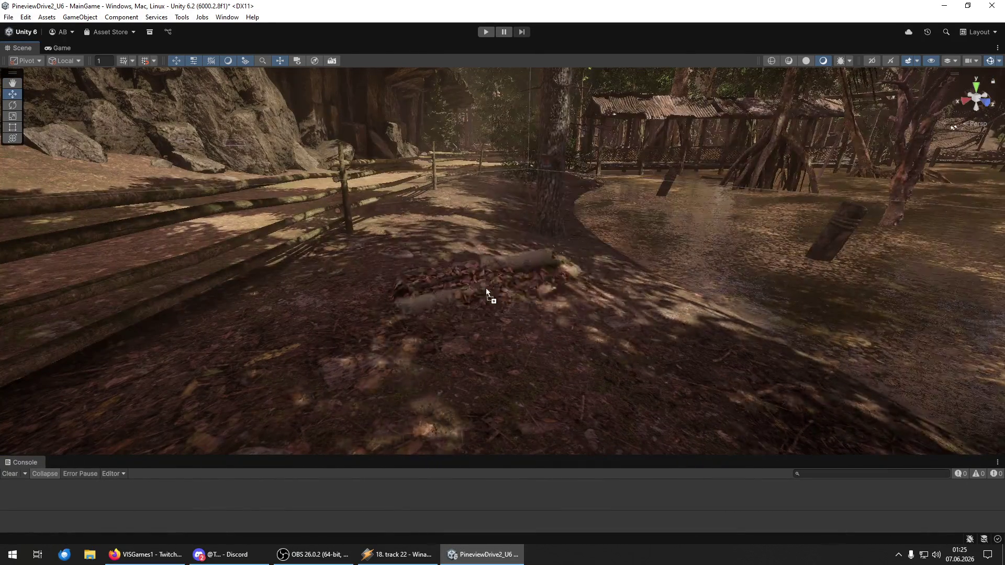
- Adjust the height of the leaf-covered log with the Move tool
key("e")
scroll(492, 304, "up", 2)
mouse_move(493, 304)
left_mouse_down()
mouse_move(599, 265)
mouse_move(496, 227)
mouse_move(471, 234)
left_mouse_up()
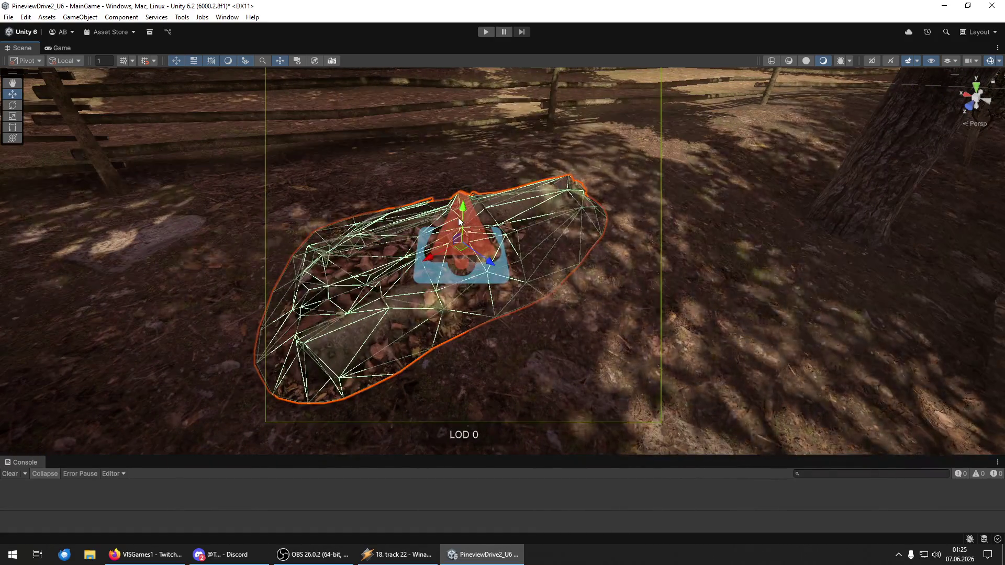
left_click(459, 220)
left_click(472, 215)
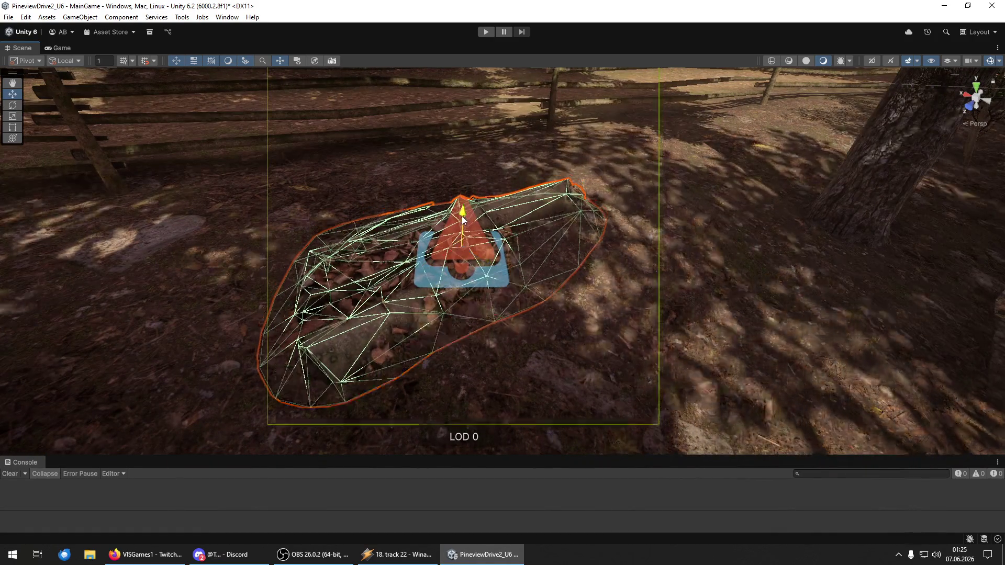
key("y")
key("w")
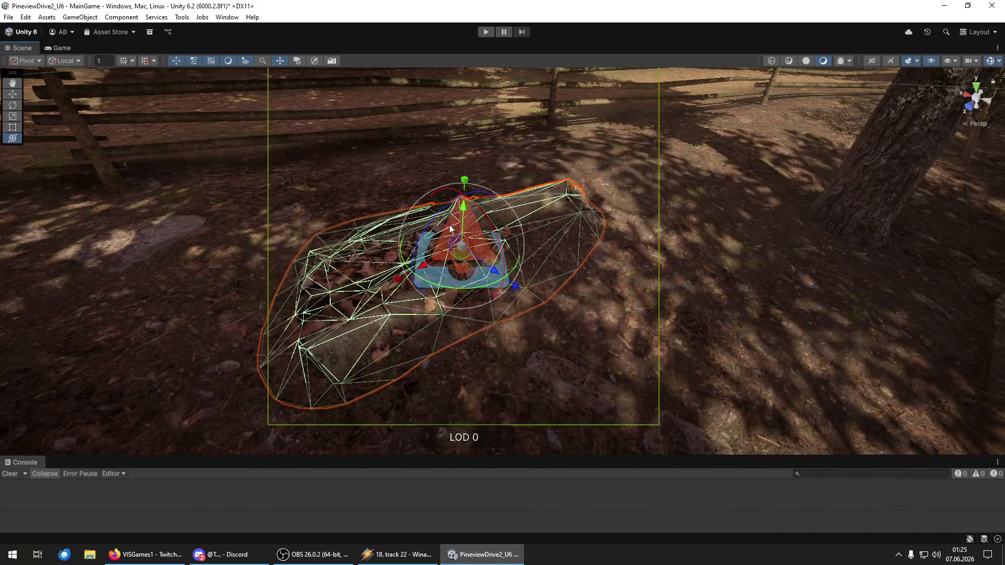
mouse_move(467, 211)
left_mouse_down()
mouse_move(346, 196)
mouse_move(718, 128)
mouse_move(764, 97)
mouse_move(743, 105)
mouse_move(730, 94)
mouse_move(719, 120)
mouse_move(658, 106)
mouse_move(646, 77)
mouse_move(692, 131)
mouse_move(681, 136)
left_mouse_up()
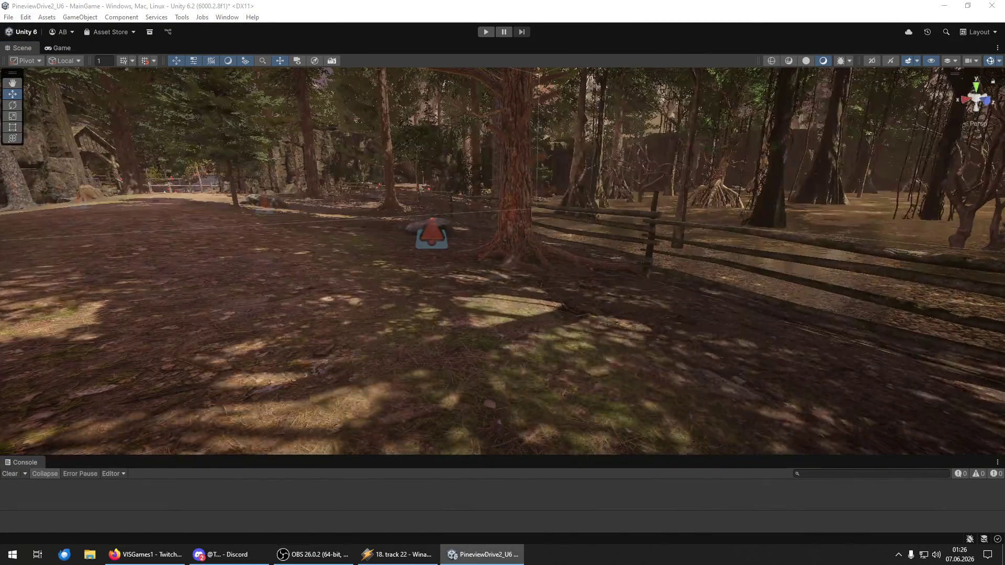
- Place a fallen log near the big tree, rotate it and shift it to the right
mouse_move(671, 366)
left_mouse_down()
mouse_move(620, 342)
mouse_move(652, 354)
left_mouse_up()
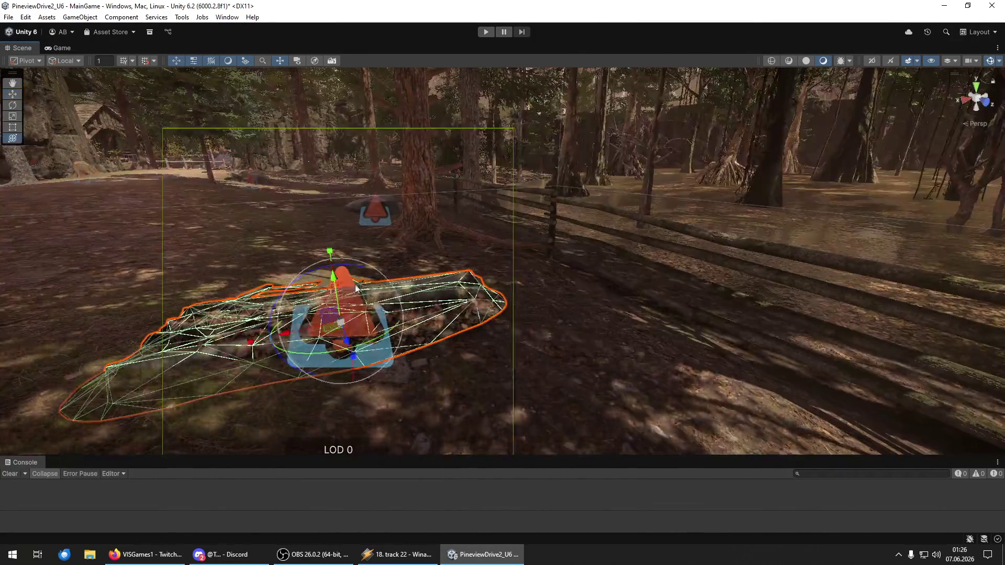
left_click_drag(360, 268, 382, 274)
key("w")
left_click_drag(295, 324, 396, 317)
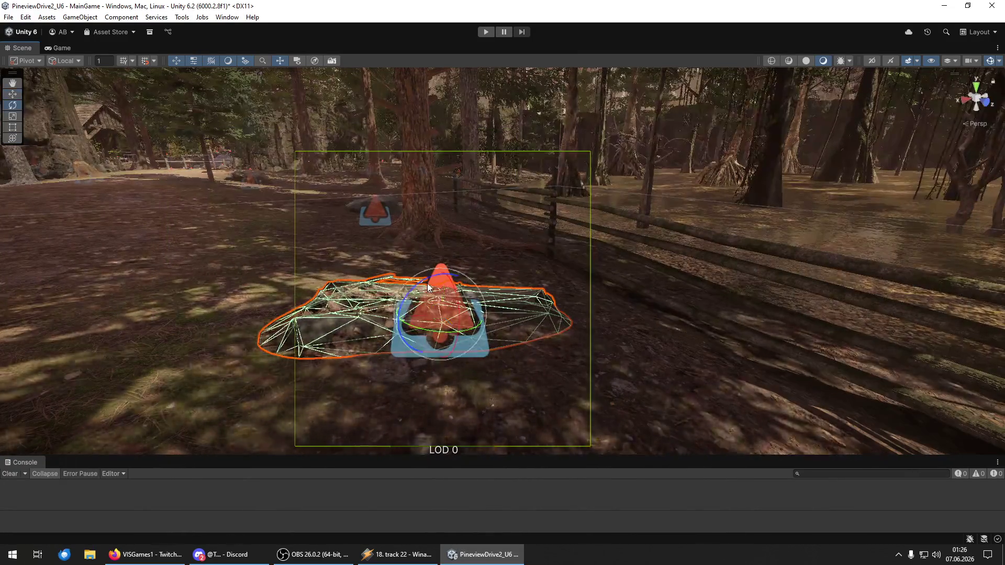
key("e")
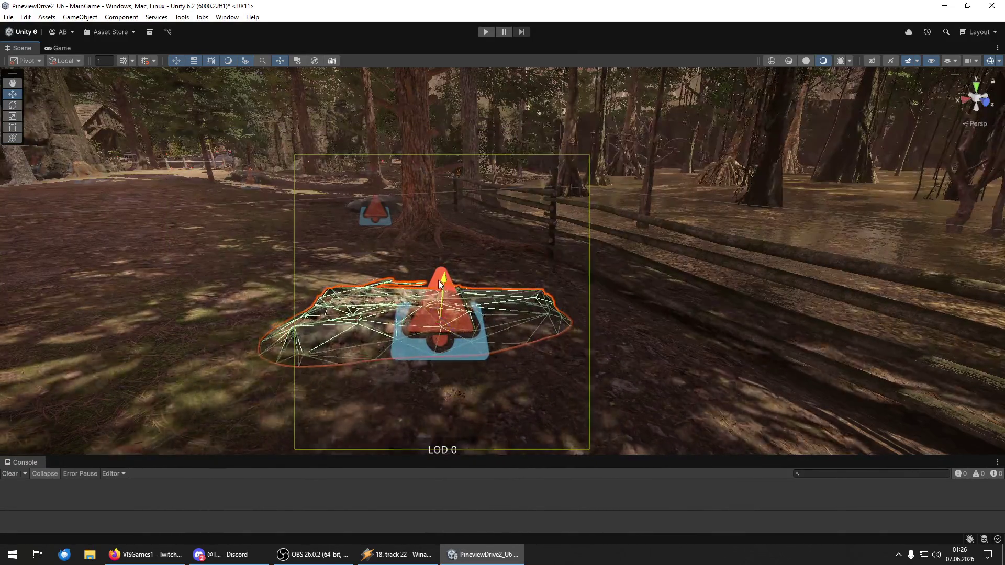
right_click(439, 280)
key("w")
mouse_move(456, 328)
left_mouse_down()
mouse_move(308, 285)
mouse_move(214, 330)
mouse_move(12, 324)
mouse_move(291, 308)
mouse_move(422, 263)
mouse_move(565, 238)
mouse_move(649, 287)
mouse_move(702, 281)
left_mouse_up()
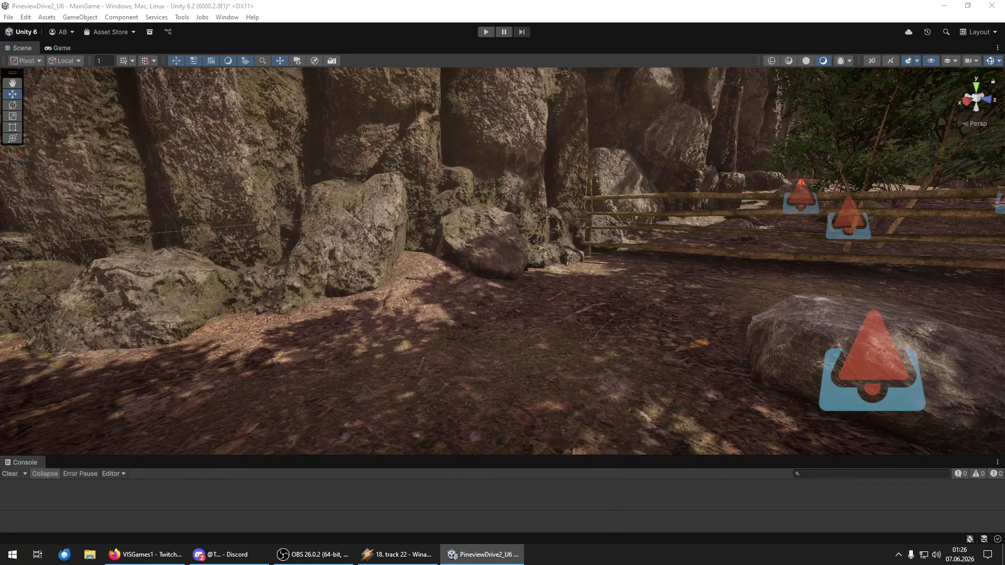
- Place a log beside the cliff rocks and enlarge it
mouse_move(988, 461)
left_mouse_down()
mouse_move(522, 353)
mouse_move(528, 330)
left_mouse_up()
key("w")
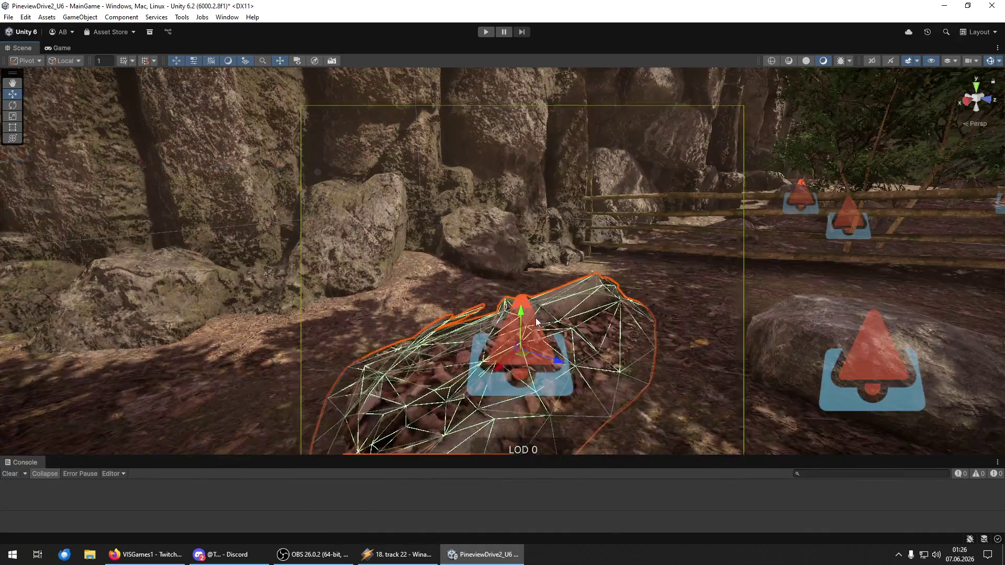
scroll(535, 318, "down", 3)
mouse_move(591, 319)
left_mouse_down()
mouse_move(480, 348)
mouse_move(740, 307)
mouse_move(765, 288)
mouse_move(874, 263)
mouse_move(998, 272)
mouse_move(44, 273)
left_mouse_up()
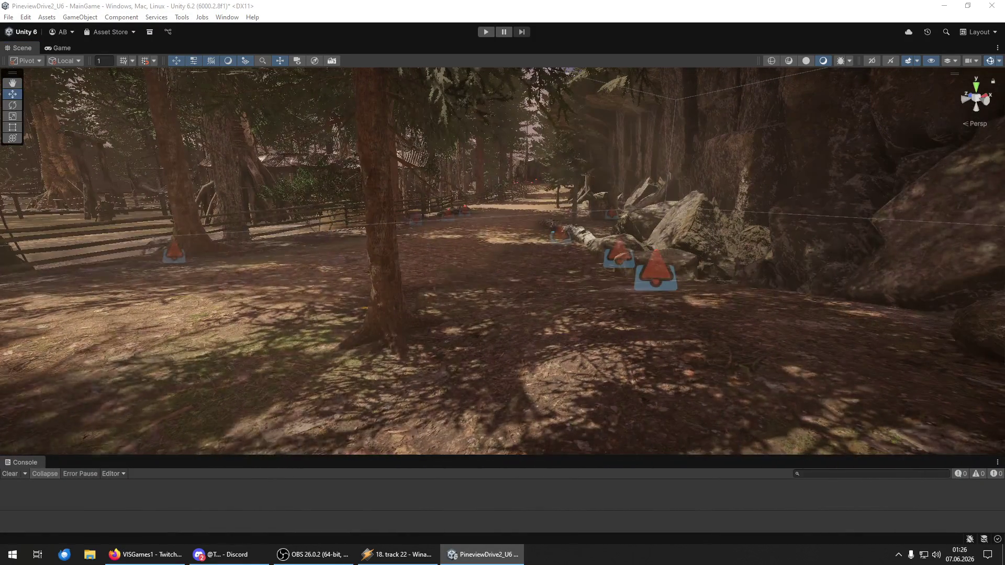
- Sink the log lying by the rocks lower into the path
left_click(658, 395)
key("f")
key("y")
key("w")
mouse_move(585, 280)
left_mouse_down()
mouse_move(532, 233)
mouse_move(650, 230)
mouse_move(635, 218)
mouse_move(728, 239)
mouse_move(878, 299)
mouse_move(869, 355)
mouse_move(915, 219)
left_mouse_up()
key("y")
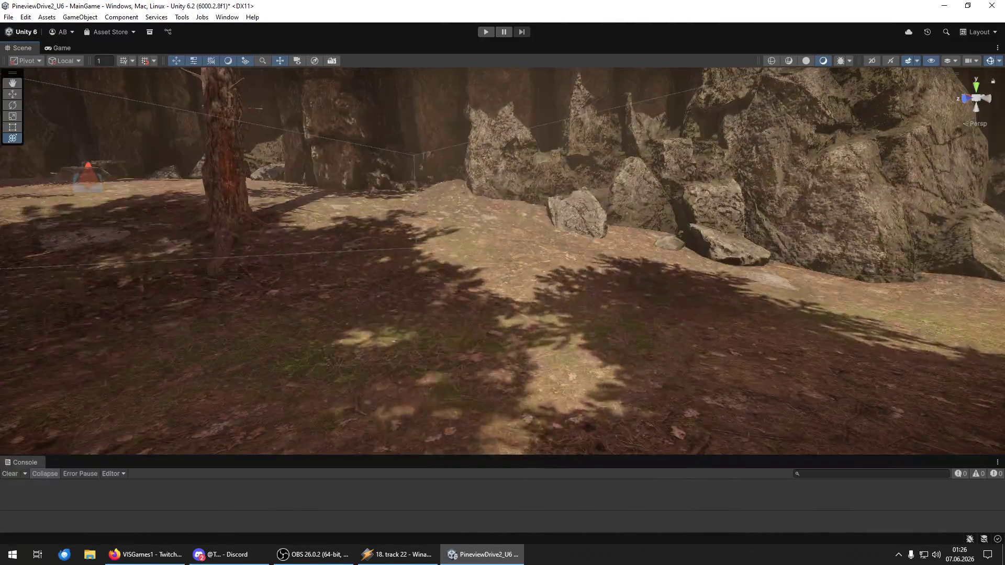
- Place another log at an angle on the rocky slope, and drop one in front of the fence
mouse_move(514, 348)
left_mouse_down()
mouse_move(499, 355)
mouse_move(570, 363)
left_mouse_up()
mouse_move(538, 313)
left_mouse_down()
mouse_move(499, 309)
mouse_move(519, 307)
left_mouse_up()
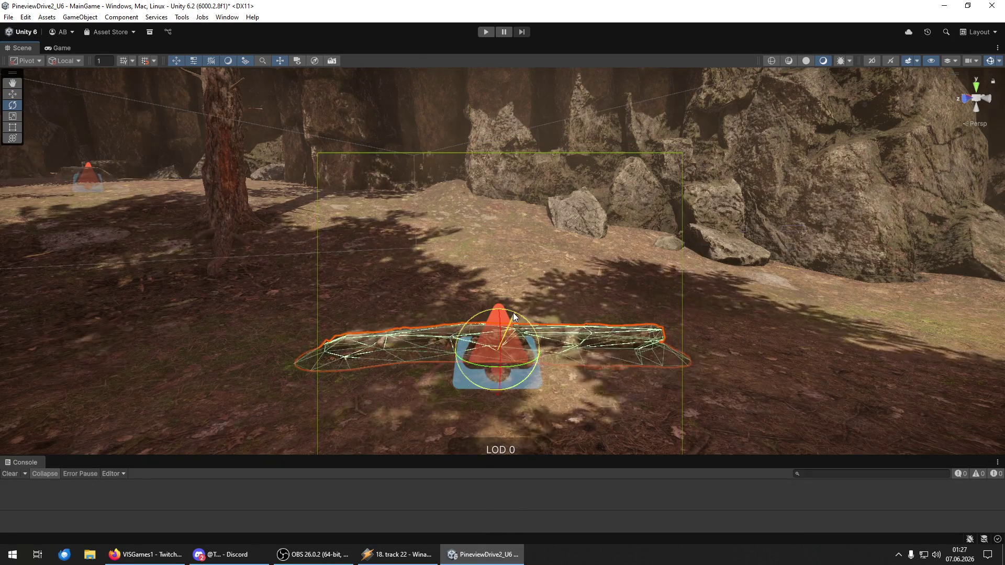
key("w")
left_click_drag(502, 331, 430, 343, "alt")
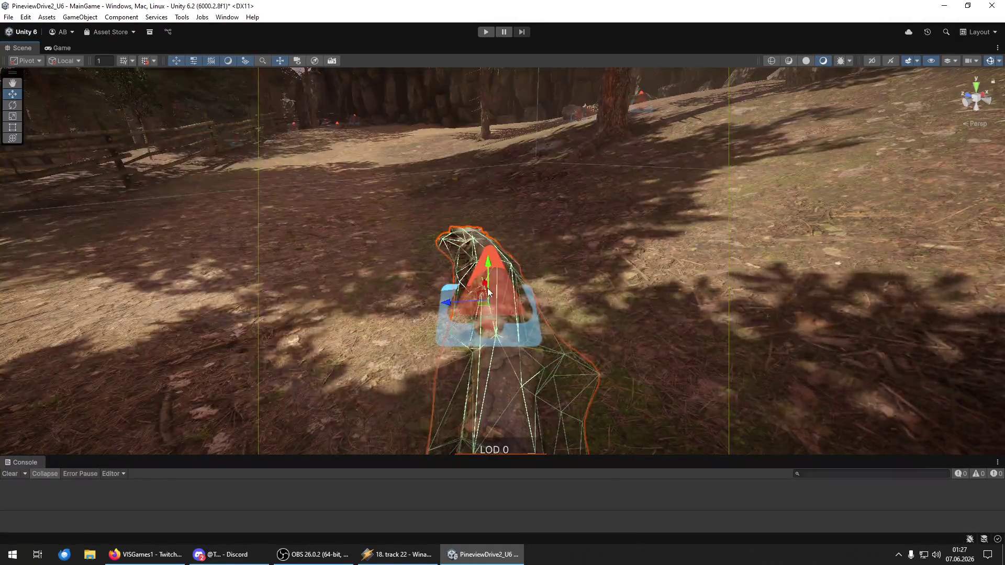
mouse_move(535, 280)
left_mouse_down("alt")
mouse_move(482, 225)
mouse_move(478, 194)
mouse_move(655, 247)
mouse_move(657, 227)
mouse_move(635, 267)
mouse_move(468, 226)
mouse_move(236, 241)
mouse_move(162, 233)
mouse_move(152, 283)
mouse_move(472, 273)
mouse_move(765, 285)
mouse_move(666, 289)
left_mouse_up("alt")
left_click_drag(0, 367, 574, 408)
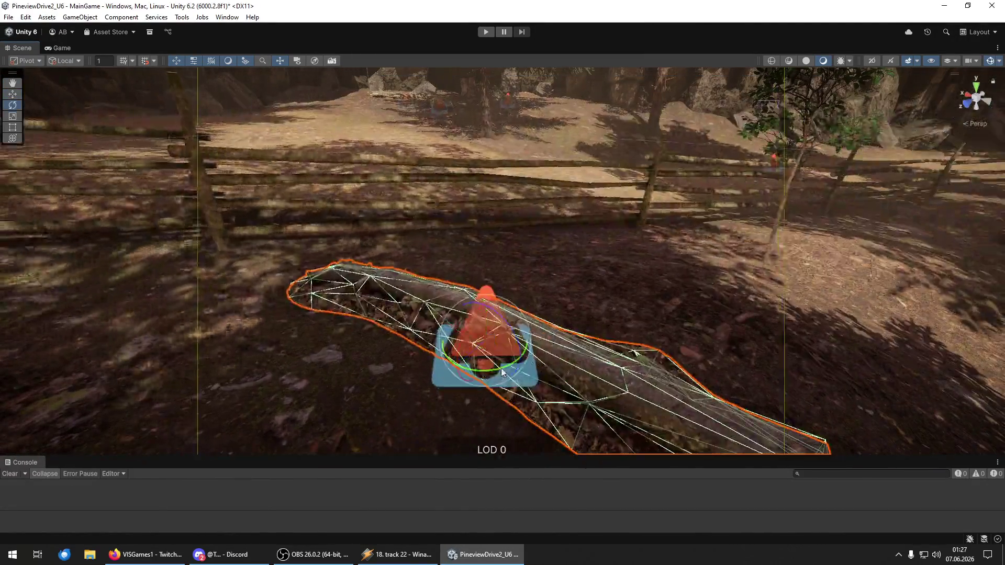
- Turn the log in front of the fence to lie horizontal, then frame a second ground log
left_click_drag(501, 372, 330, 376)
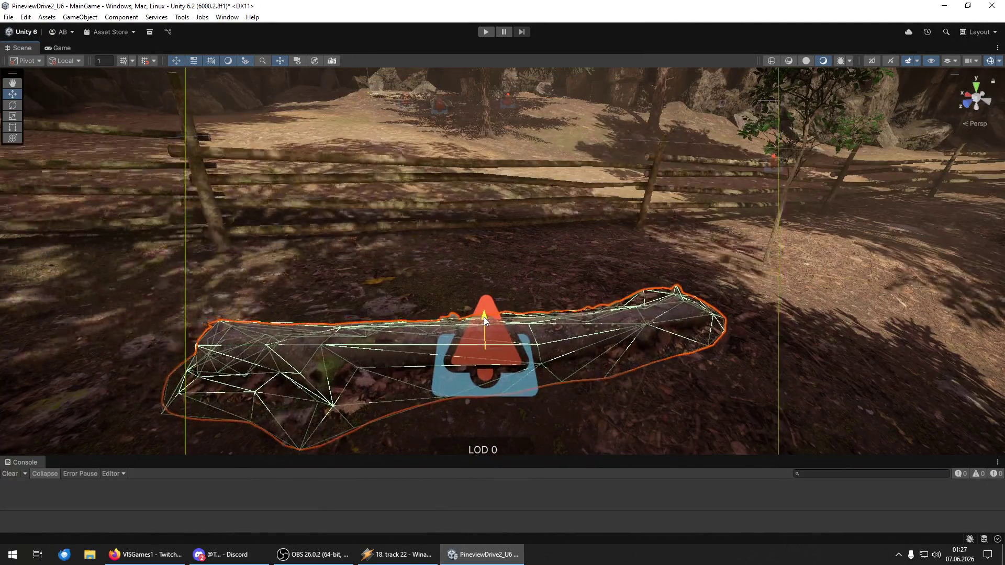
mouse_move(484, 319)
left_mouse_down()
mouse_move(679, 322)
mouse_move(442, 343)
mouse_move(864, 250)
mouse_move(863, 228)
mouse_move(645, 272)
mouse_move(712, 288)
left_mouse_up()
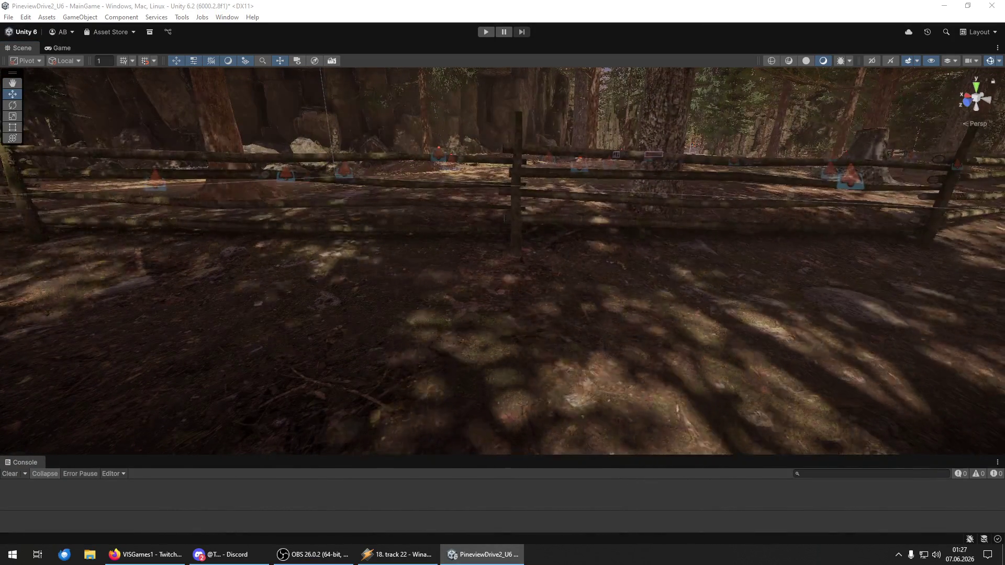
left_click(624, 373)
key("f")
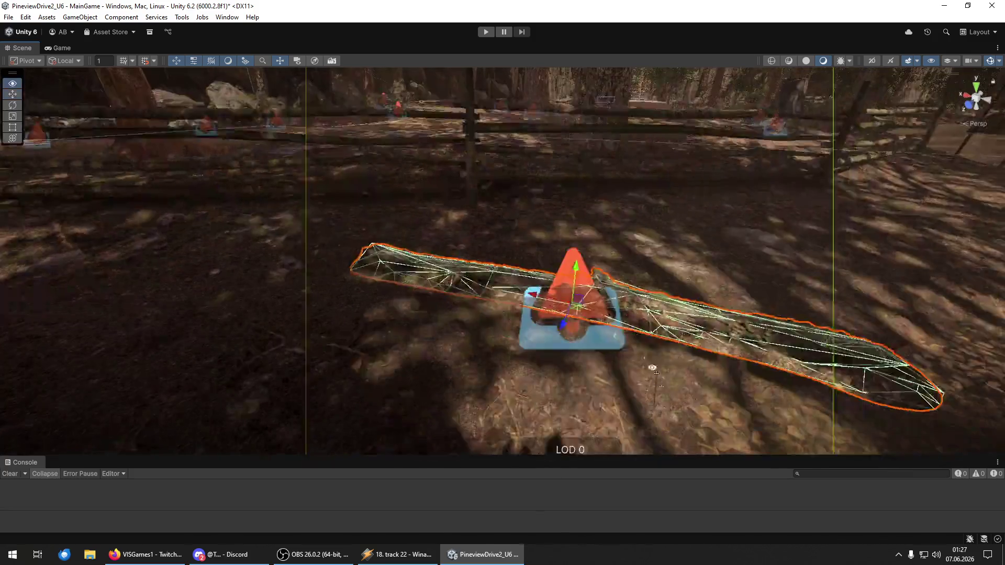
- Tilt the second log steeper, then rotate it slightly flatter along the ground
key("e")
left_click_drag(583, 291, 567, 271)
key("w")
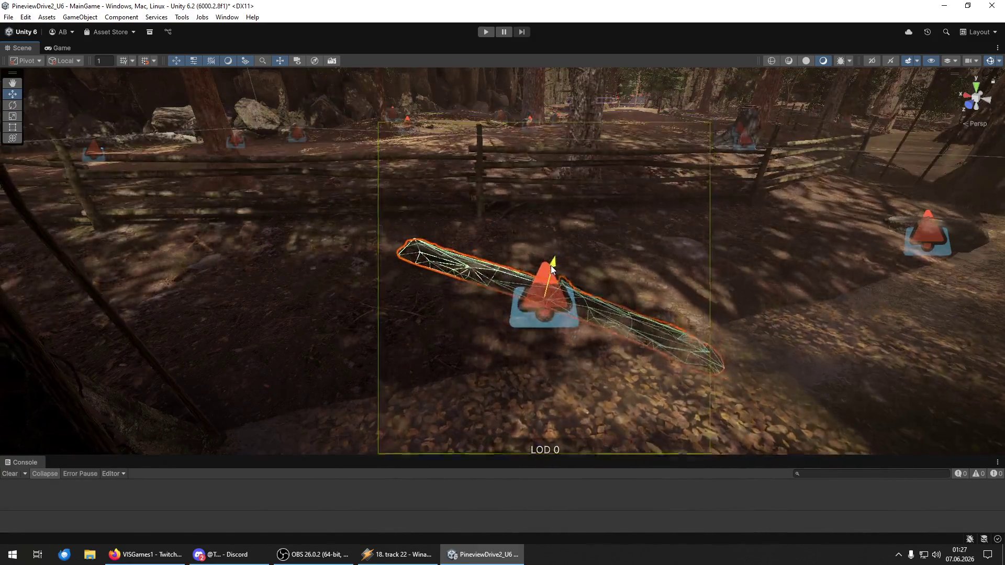
key("y")
mouse_move(582, 269)
left_mouse_down()
mouse_move(549, 265)
mouse_move(561, 276)
mouse_move(785, 304)
mouse_move(667, 269)
mouse_move(147, 351)
left_mouse_up()
key("w")
key("f")
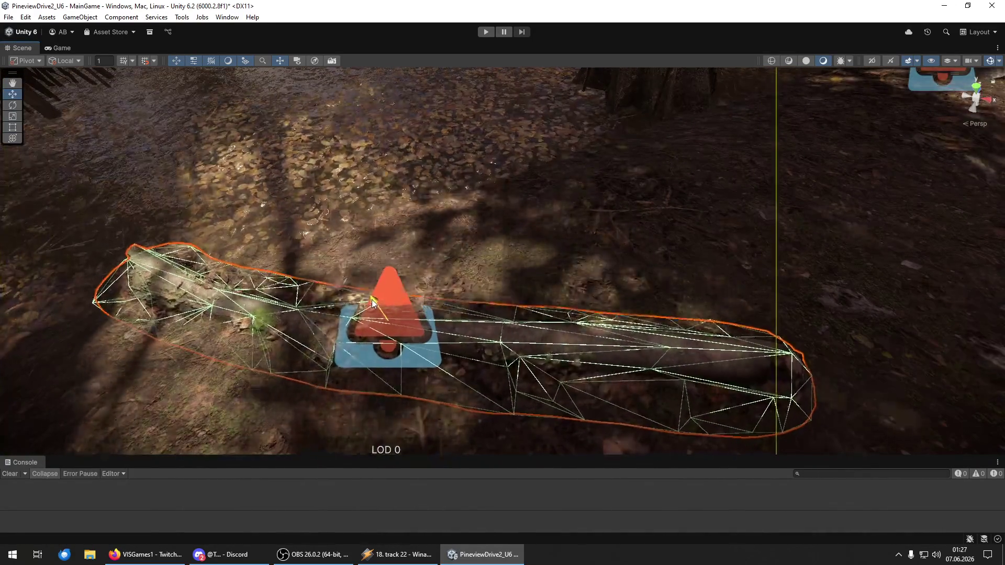
key("e")
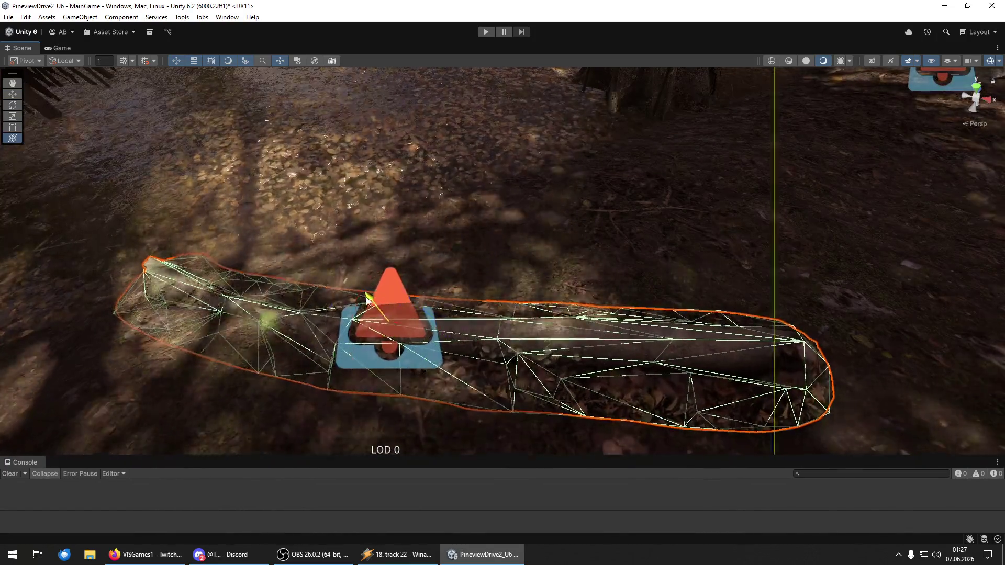
key("y")
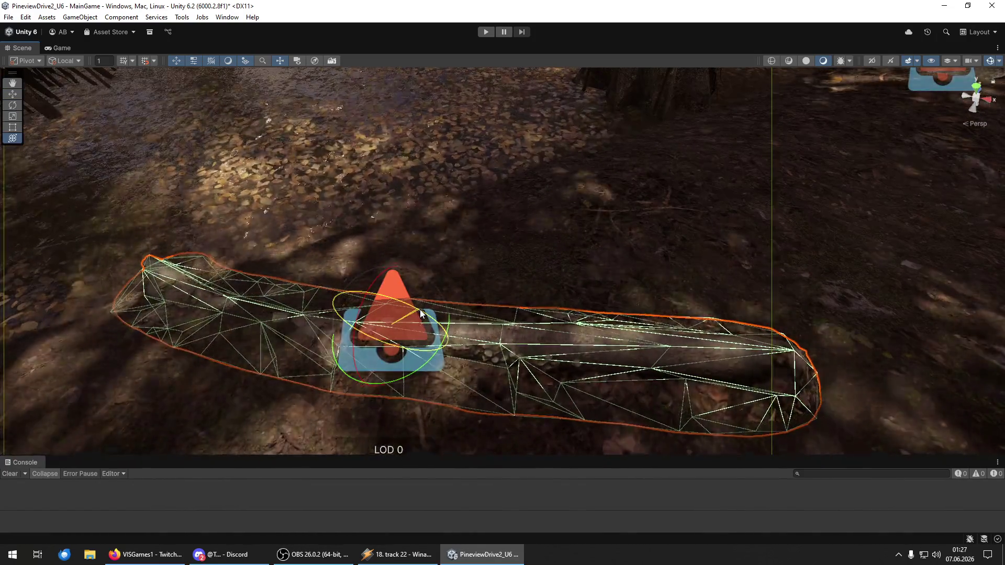
key("w")
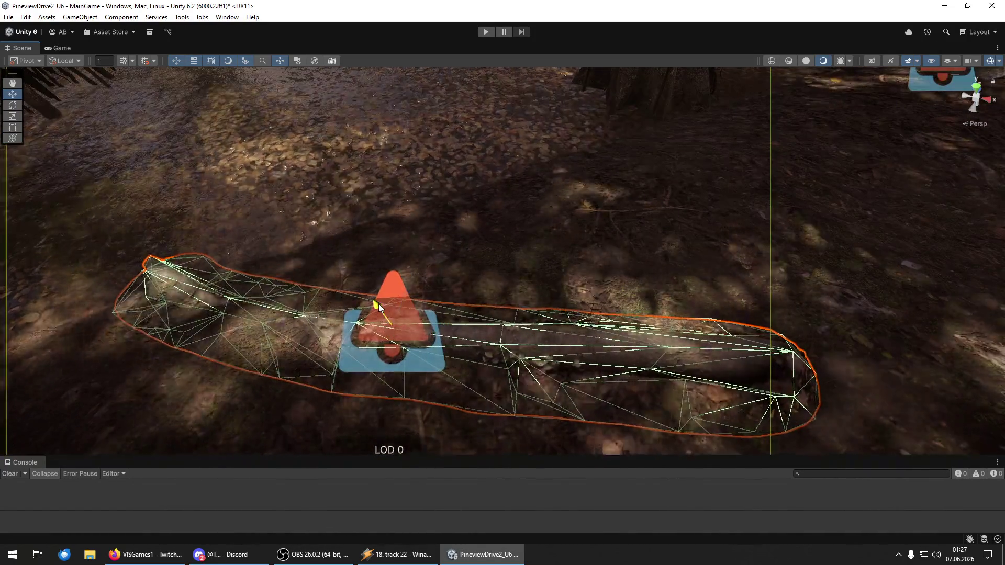
left_click(628, 312)
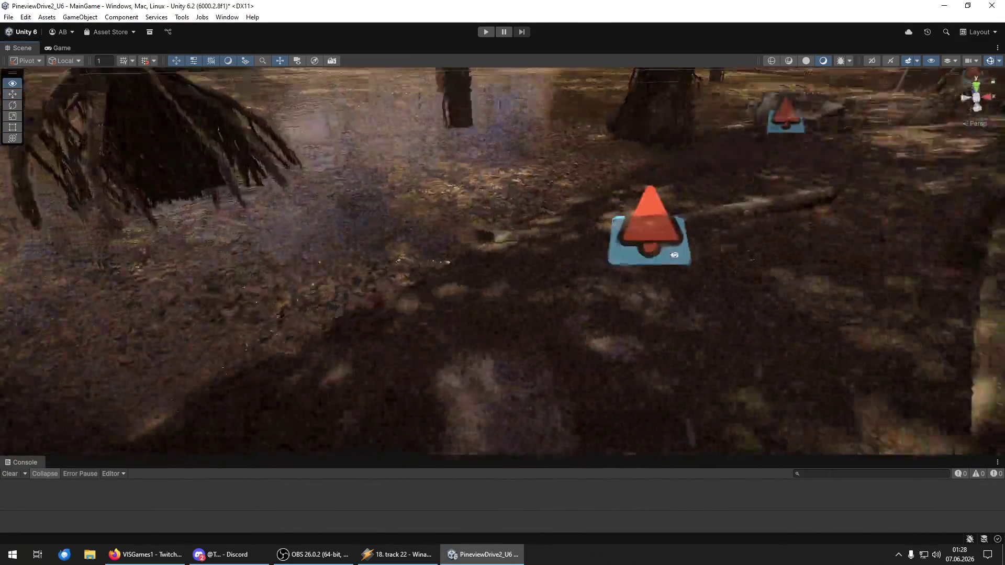
mouse_move(674, 255)
left_mouse_down()
mouse_move(700, 247)
mouse_move(692, 226)
mouse_move(924, 328)
left_mouse_up()
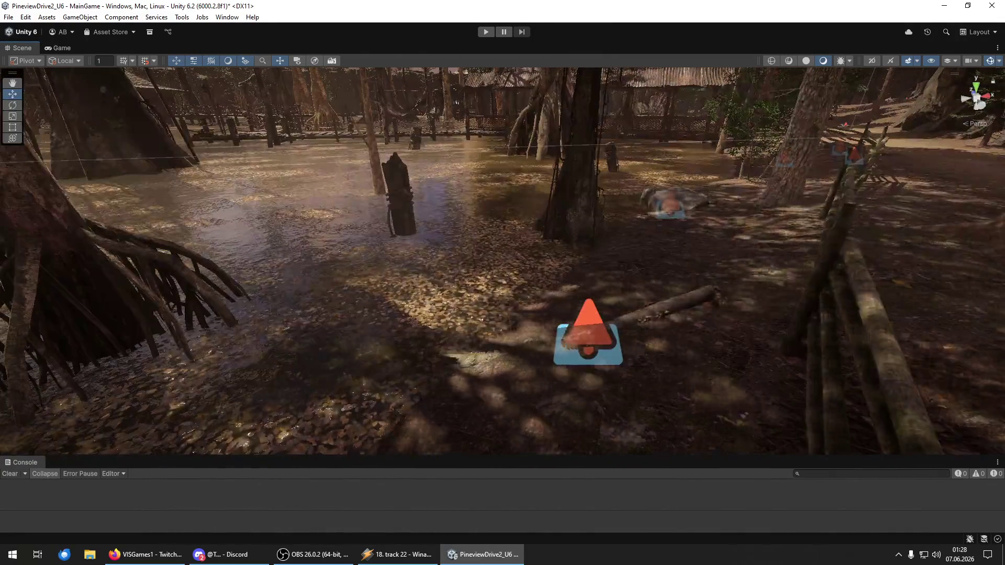
- Shift the long thin swamp log between the roots and lower it slightly into the water
mouse_move(586, 366)
left_mouse_down()
mouse_move(550, 382)
mouse_move(306, 76)
left_mouse_up()
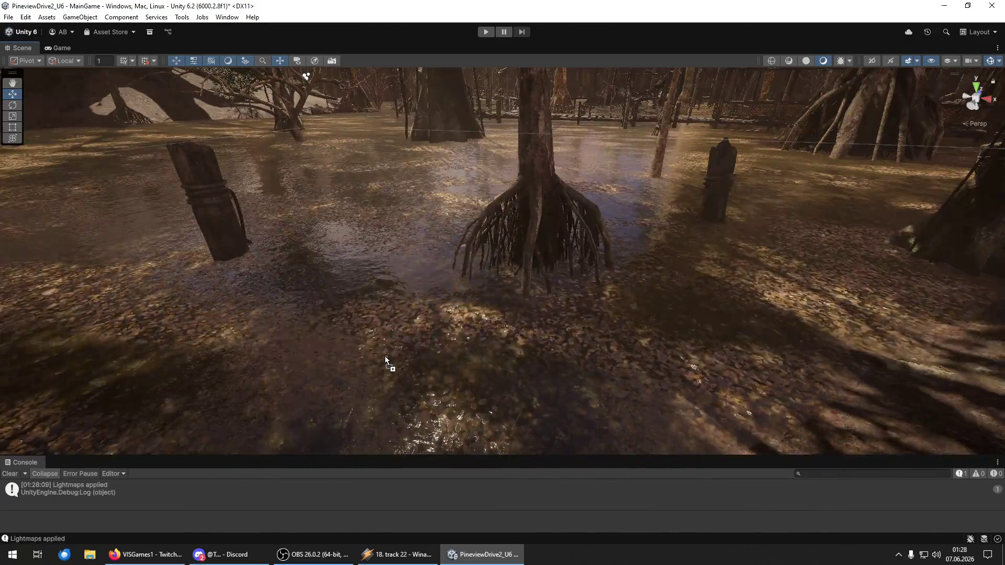
mouse_move(423, 313)
left_mouse_down()
mouse_move(523, 273)
mouse_move(426, 263)
mouse_move(401, 248)
left_mouse_up()
left_click(360, 191)
left_click(409, 207)
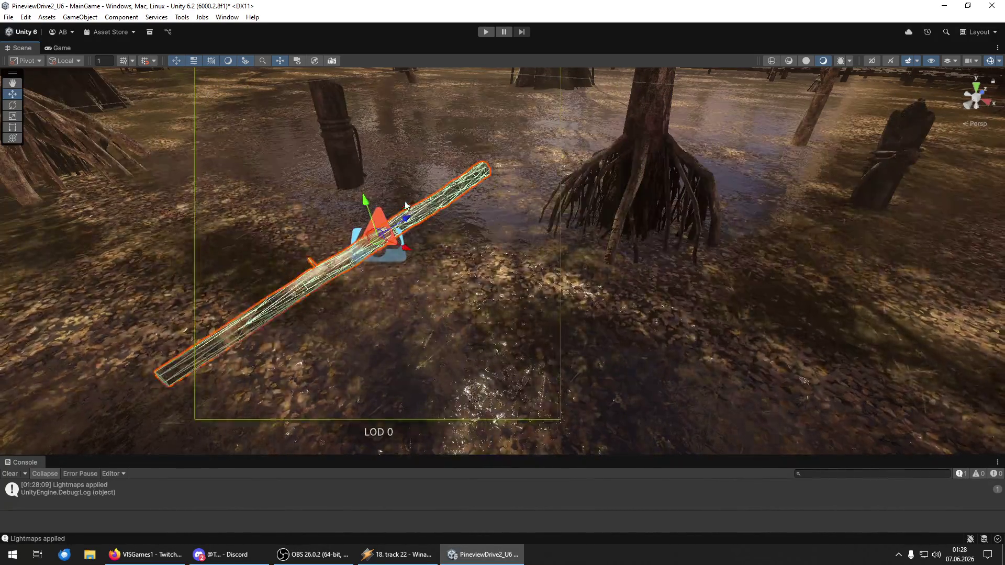
mouse_move(368, 206)
left_mouse_down()
mouse_move(362, 215)
mouse_move(380, 205)
mouse_move(367, 209)
left_mouse_up()
key("e")
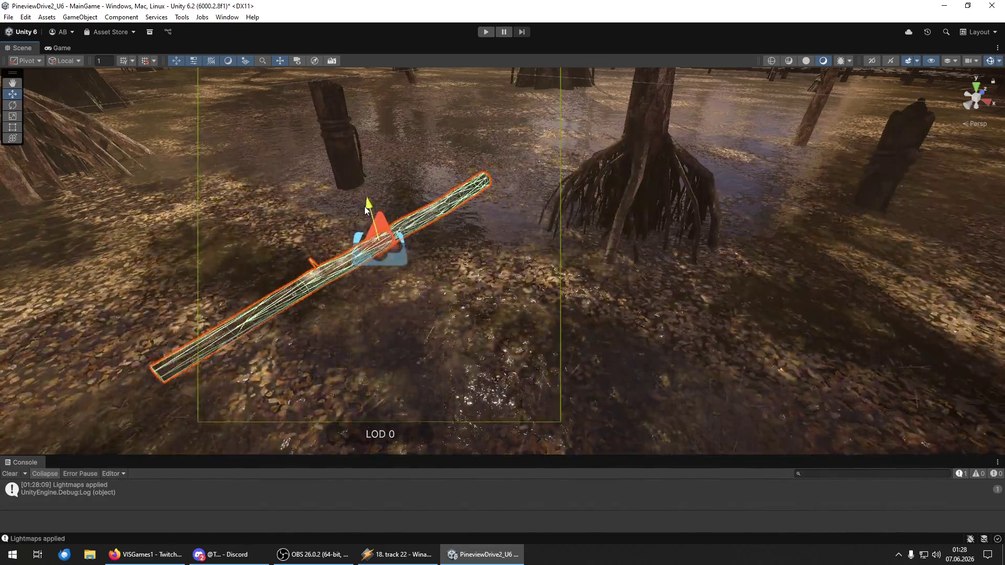
mouse_move(455, 289)
left_mouse_down()
mouse_move(422, 218)
mouse_move(395, 248)
mouse_move(410, 284)
left_mouse_up()
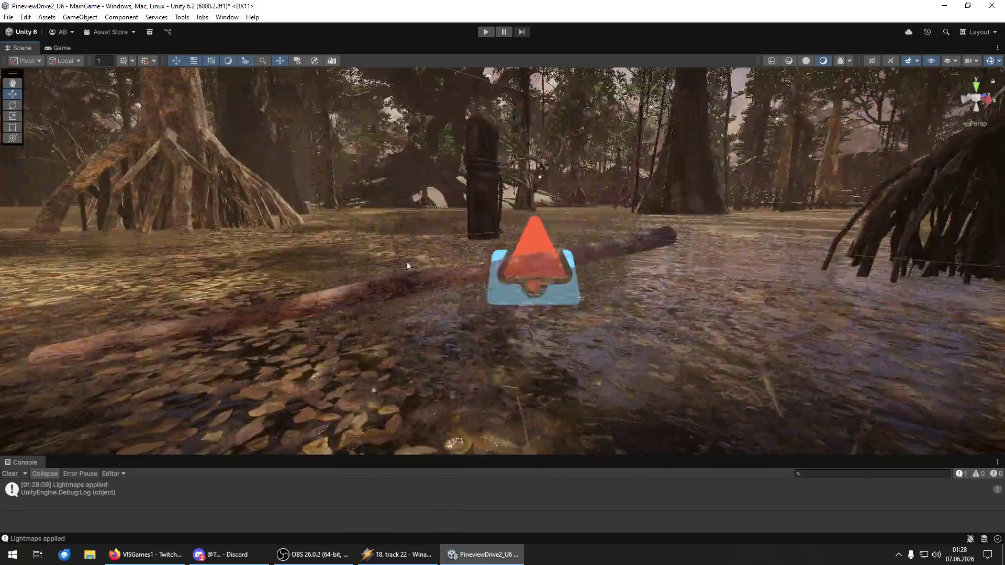
left_click(409, 285)
left_click_drag(526, 296, 813, 261)
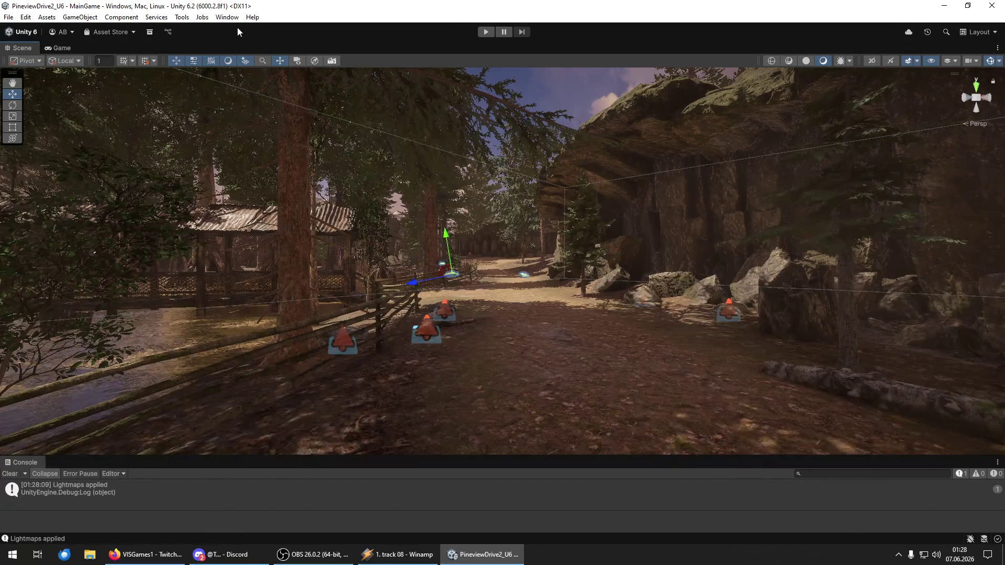
- Show the NavMesh overlay from the AI Navigation options and turn toward the pavilion
left_click(332, 61)
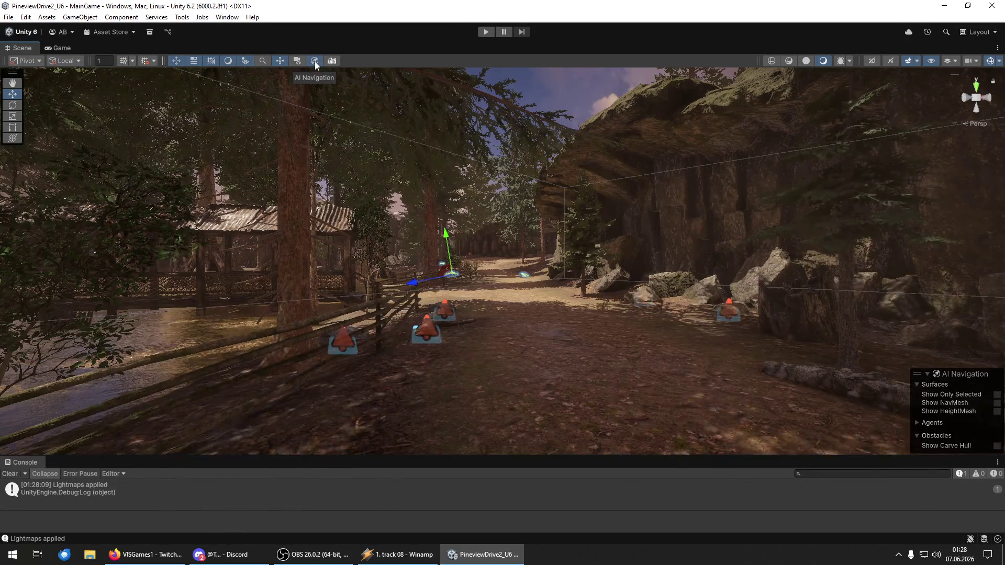
left_click(997, 403)
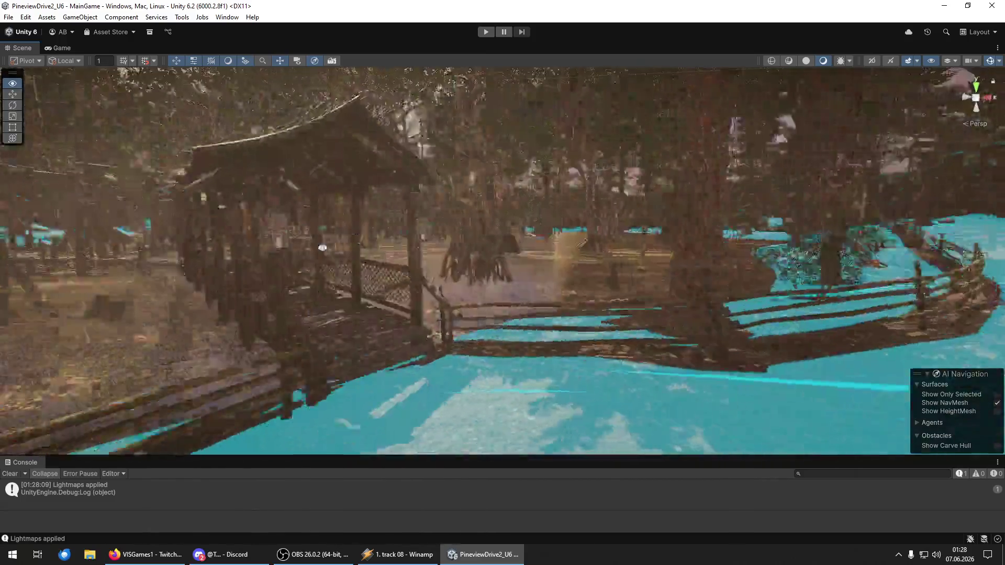
left_click_drag(322, 248, 124, 264)
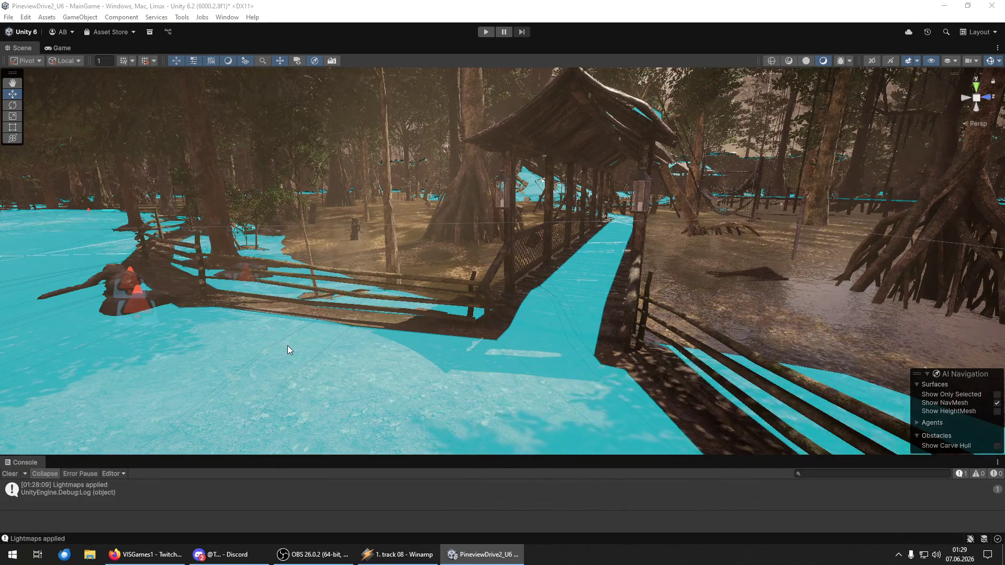
- Fly over the bridge, through the gazebo and huts, to the rocky area, checking NavMesh coverage
right_click(288, 345)
key("w")
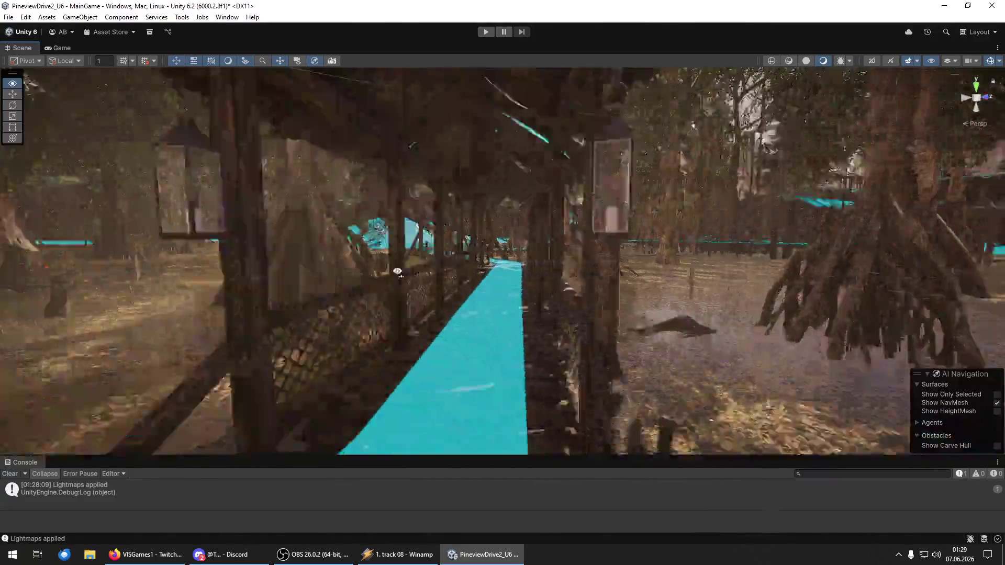
key("w")
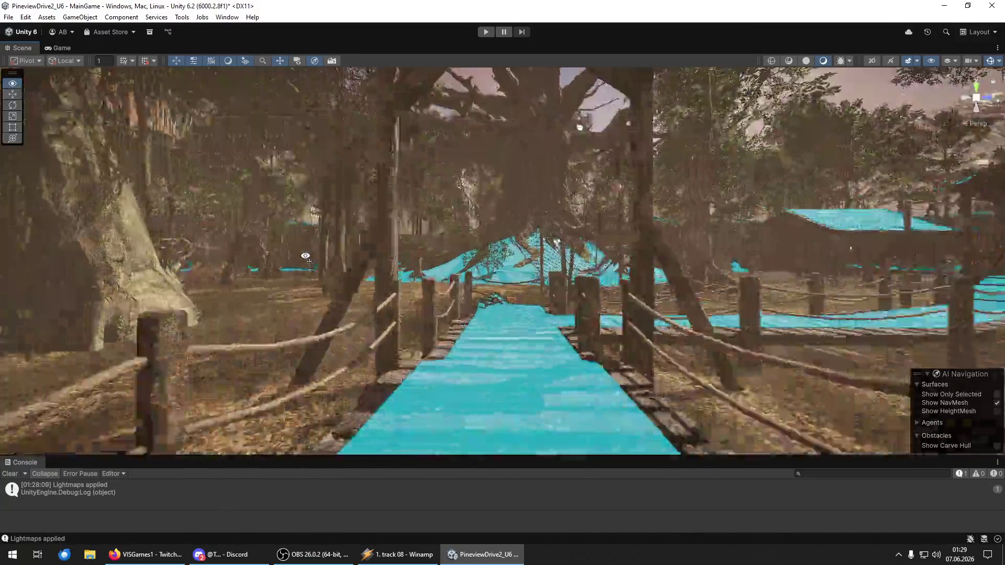
key("w")
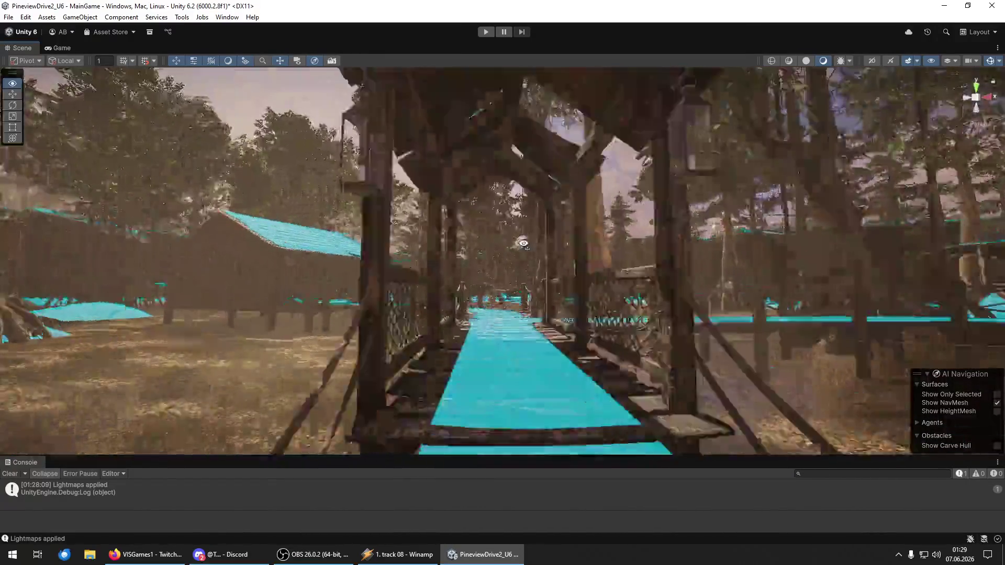
key("w")
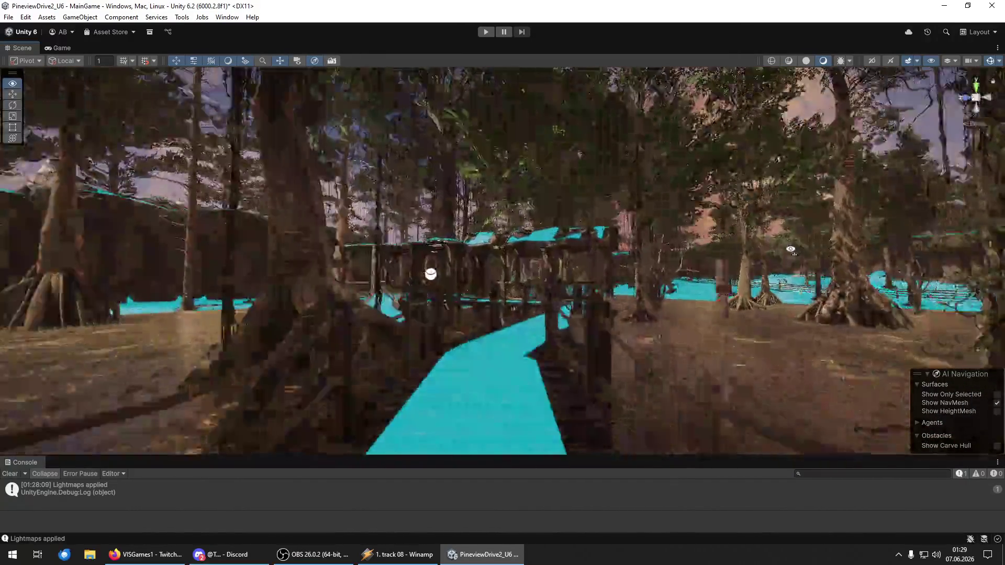
key("w")
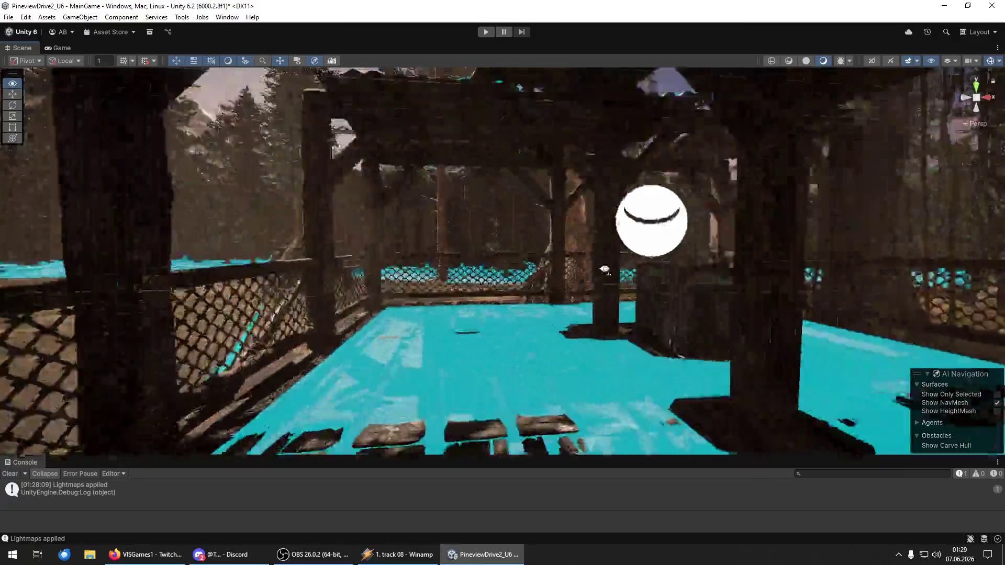
key("w")
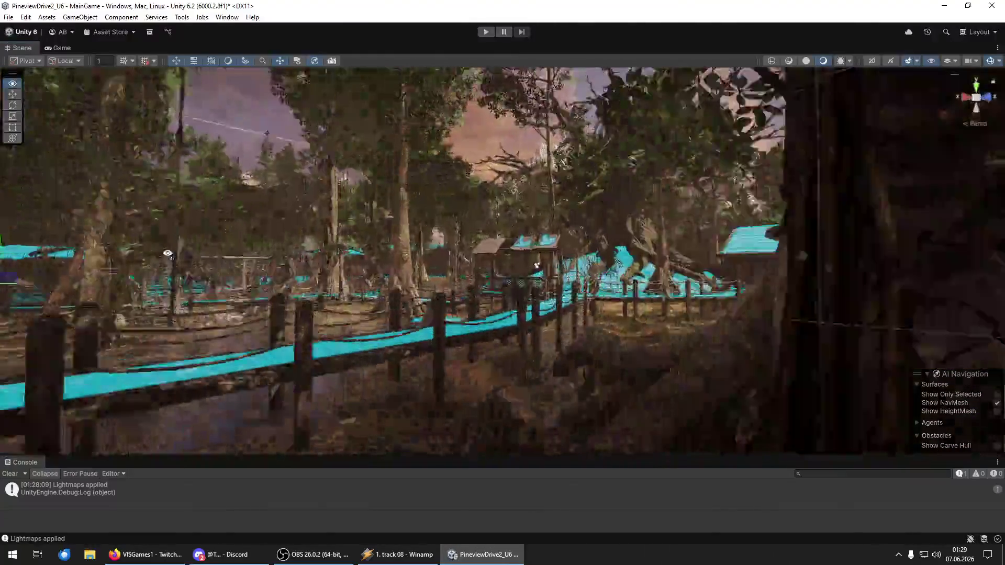
key("w")
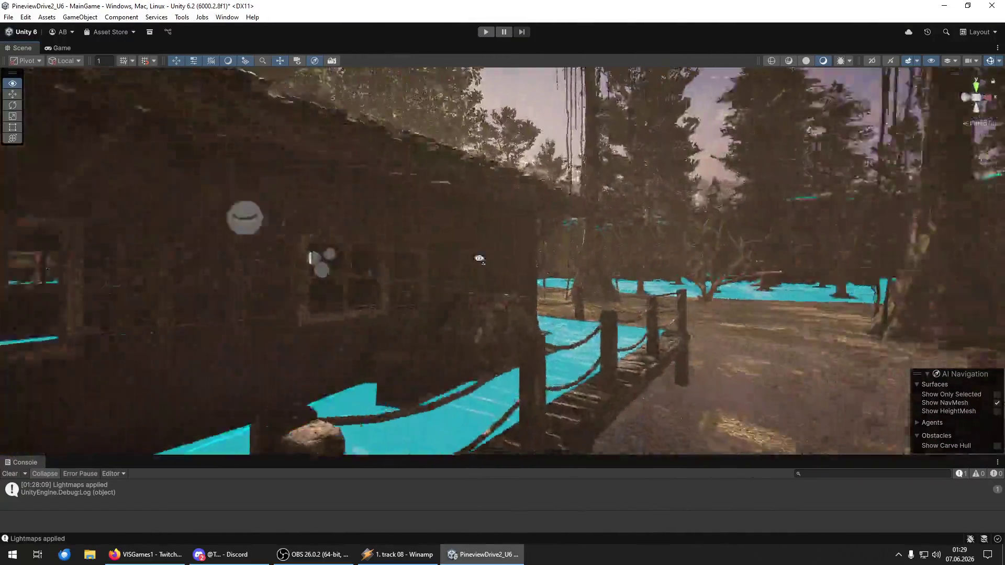
key("w")
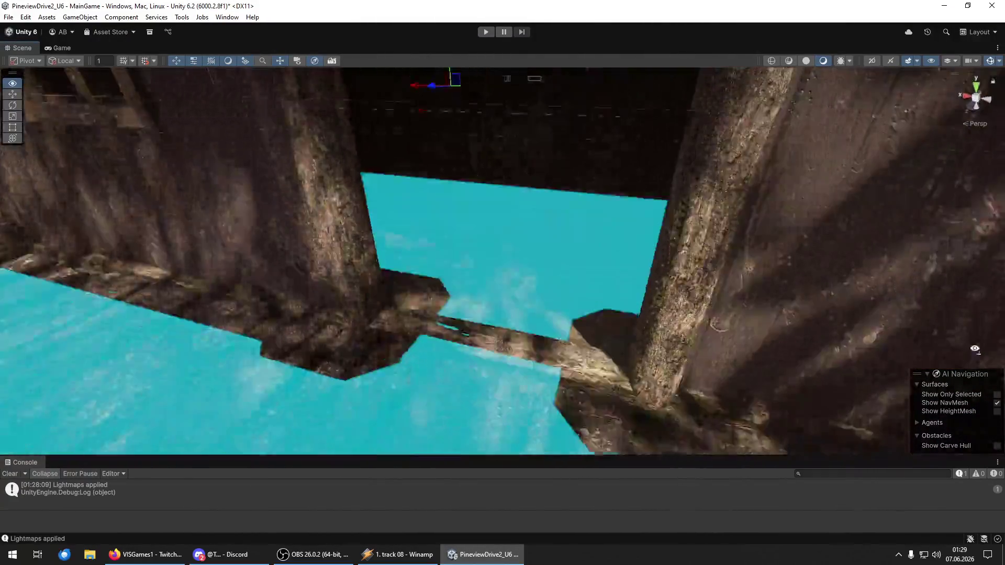
key("w")
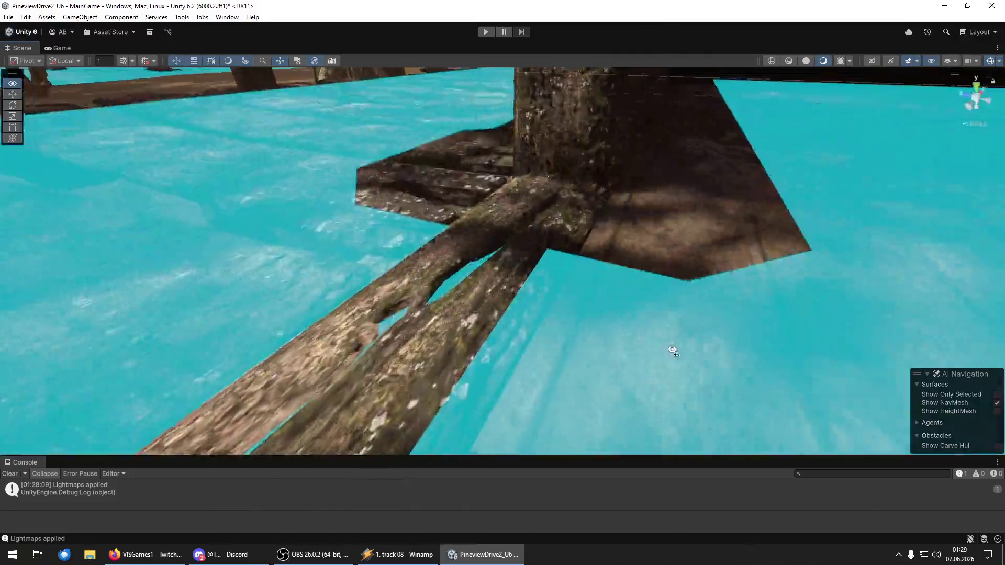
key("w")
key("w")
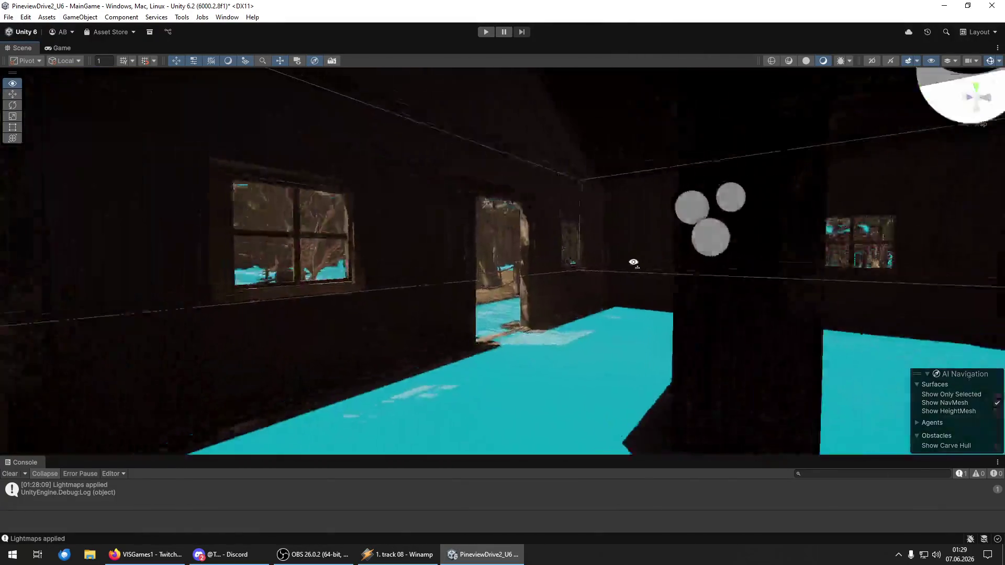
key("w")
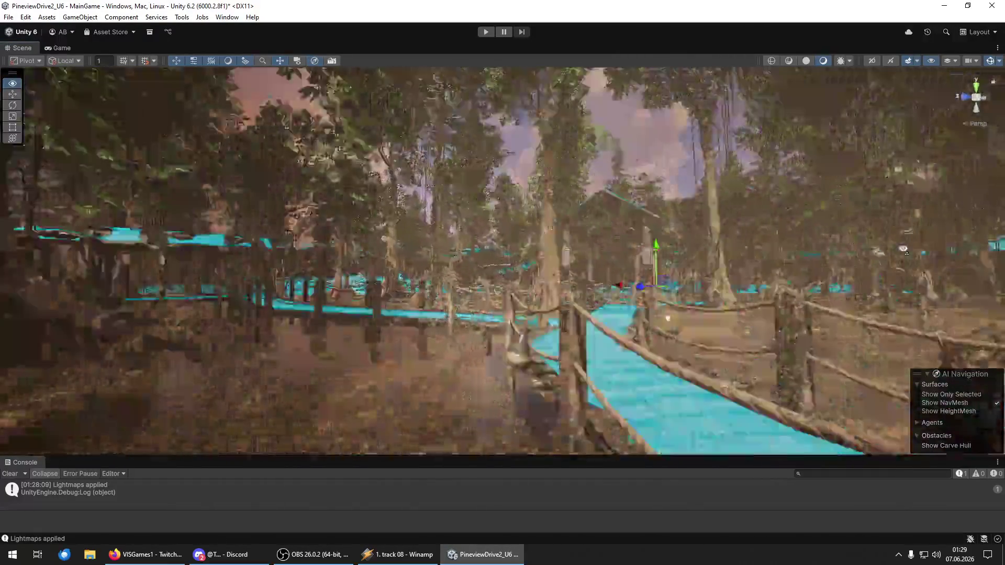
key("w")
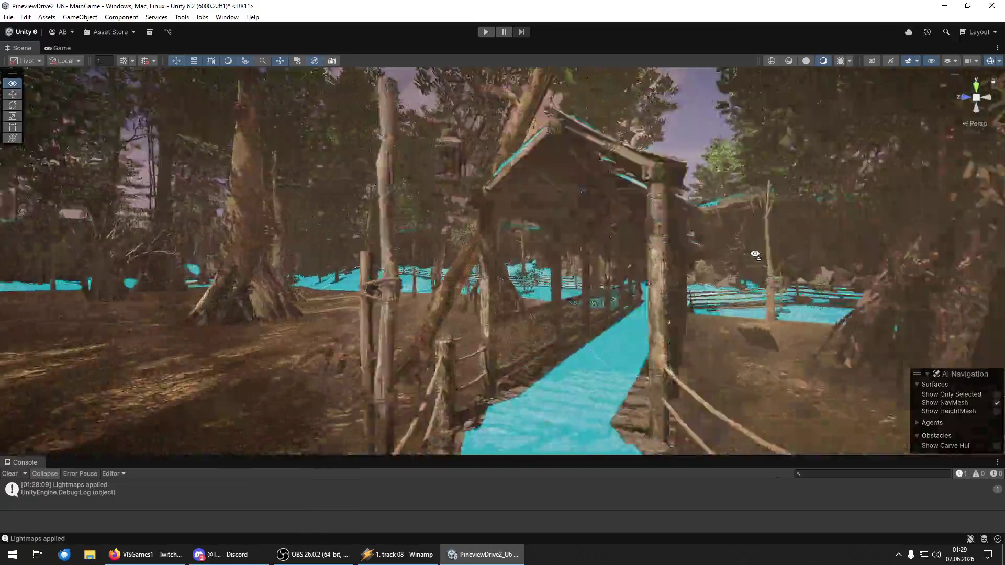
key("w")
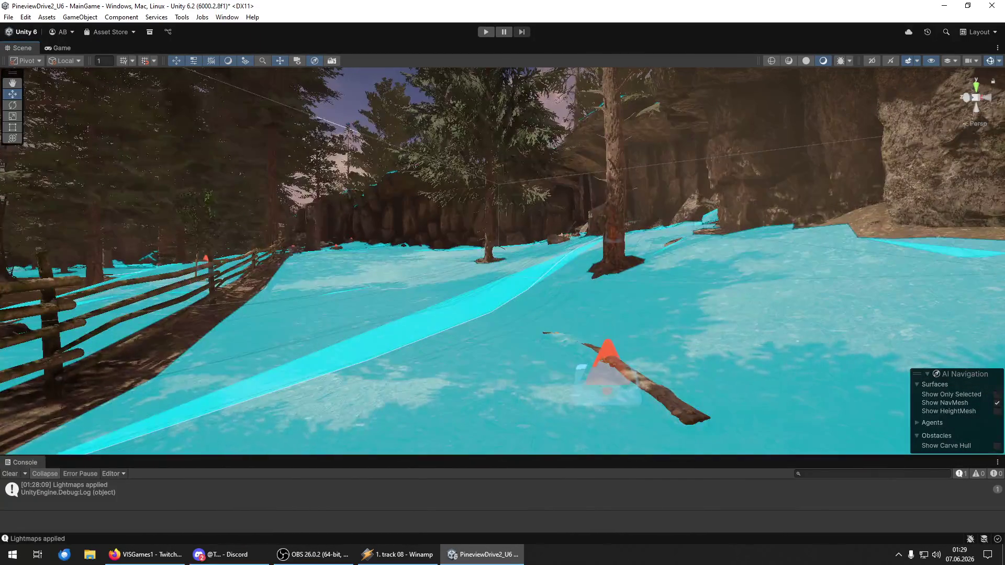
mouse_move(576, 346)
left_mouse_down()
mouse_move(480, 351)
mouse_move(142, 284)
mouse_move(11, 272)
mouse_move(942, 269)
mouse_move(896, 267)
mouse_move(968, 247)
left_mouse_up()
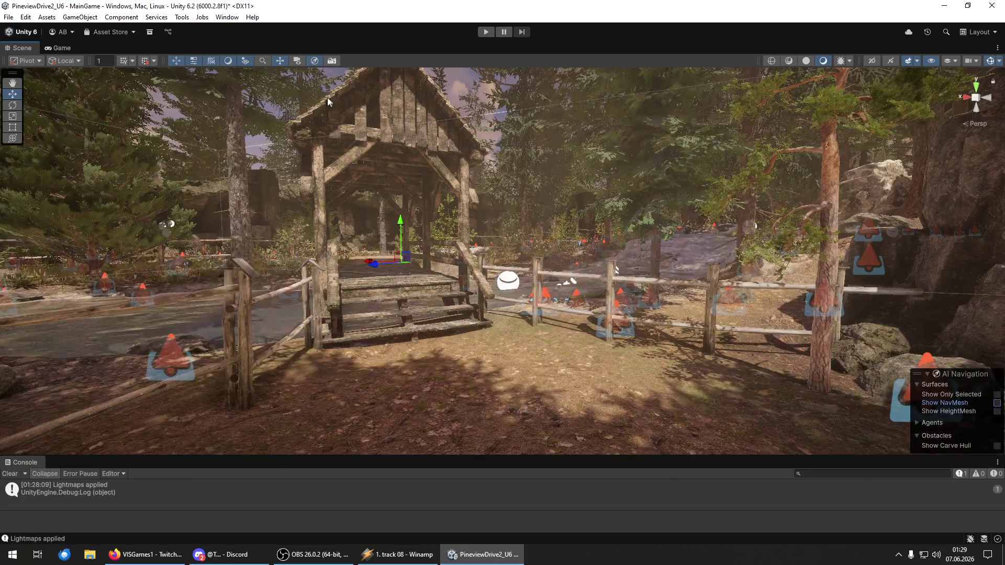
- Open the Lighting settings window and move it out of the way
mouse_move(341, 136)
left_mouse_down()
mouse_move(973, 176)
mouse_move(16, 176)
mouse_move(801, 192)
left_mouse_up()
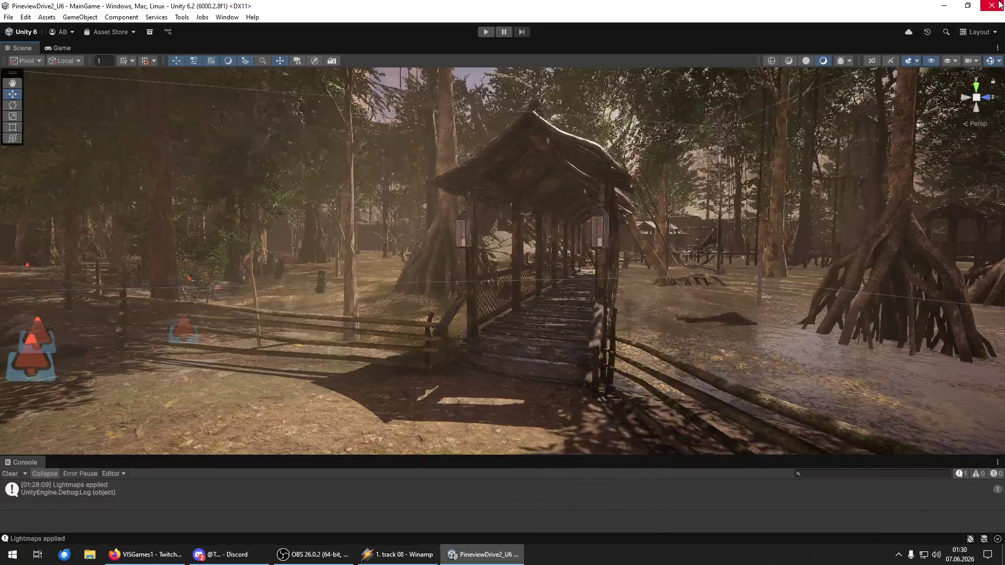
left_click(545, 13)
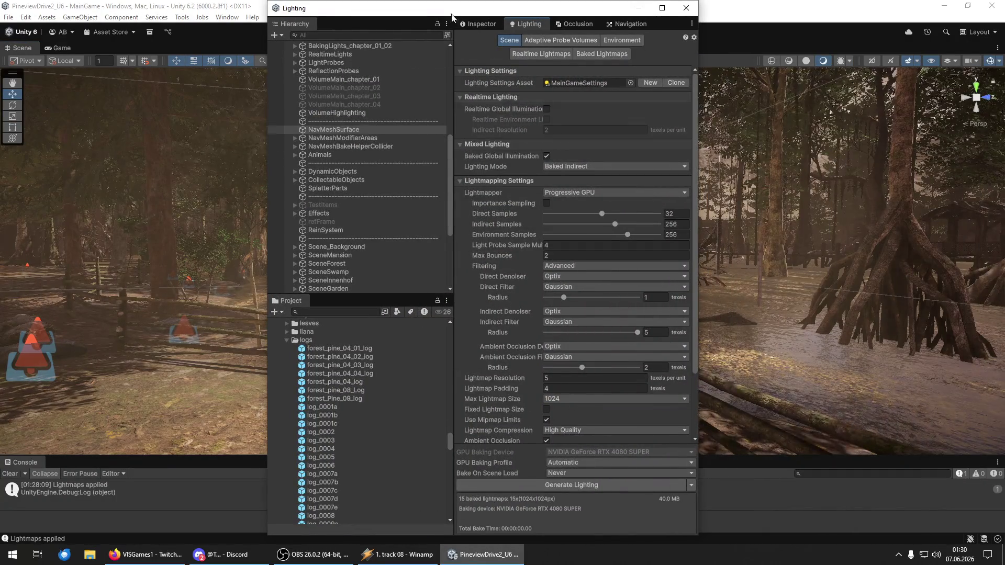
left_click_drag(472, 8, 1004, 14)
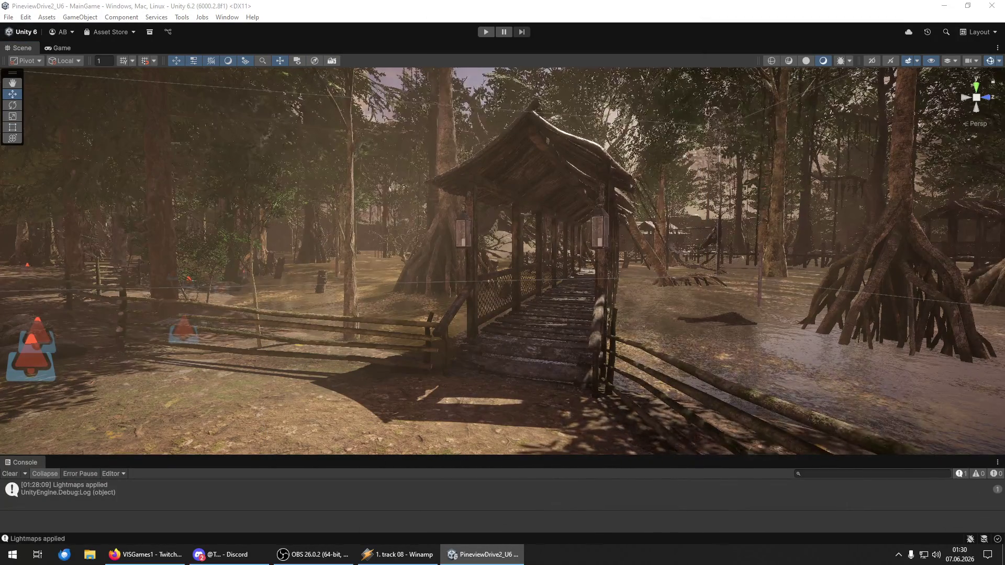
- Fly across the covered bridge, past the stump, into a new forest area
key("w")
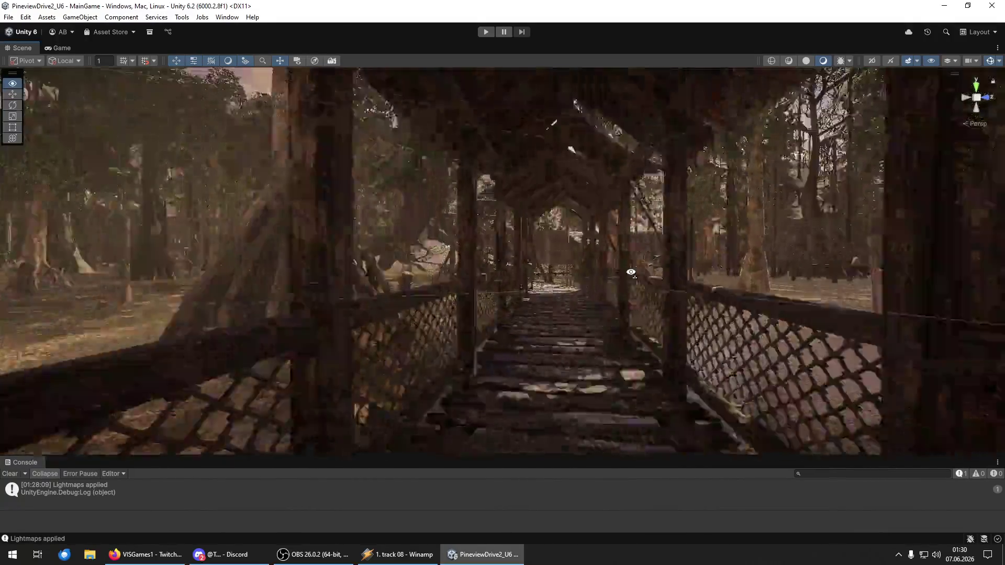
key("w")
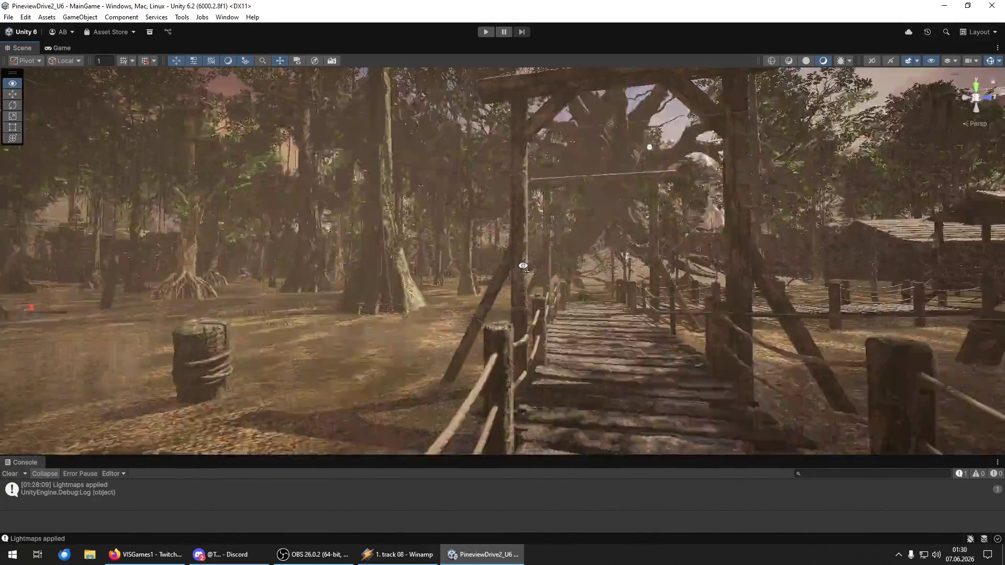
key("w")
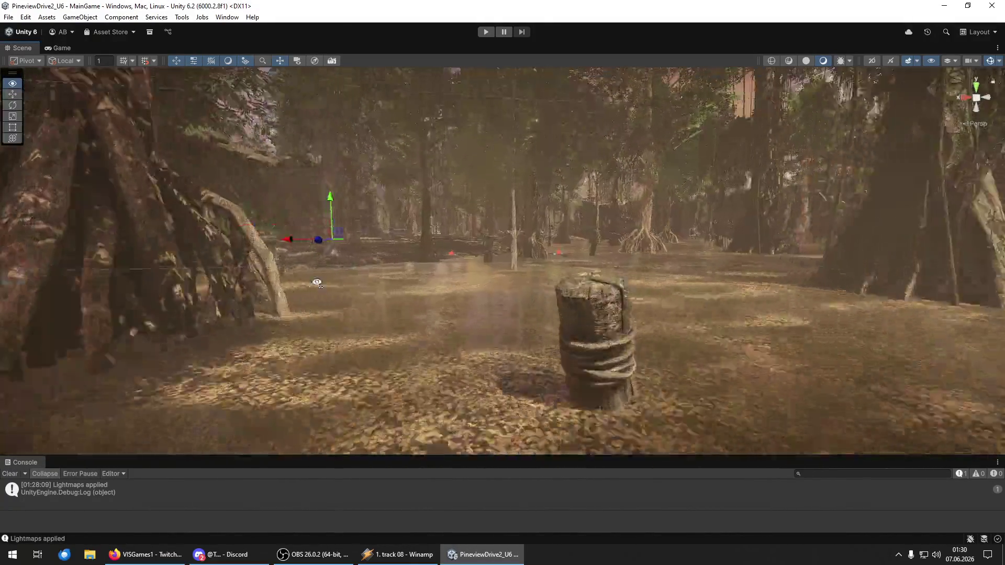
key("w")
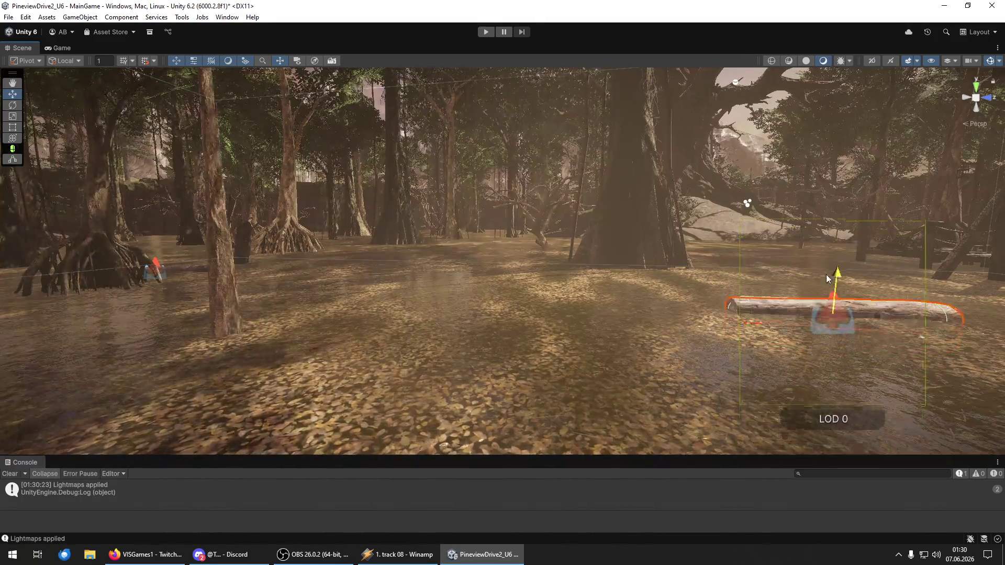
- Tilt the previous log, then drop a new log into the swamp ground, raised and shifted left
left_click_drag(754, 320, 706, 319)
mouse_move(1003, 292)
left_mouse_down()
mouse_move(713, 386)
mouse_move(599, 164)
mouse_move(680, 355)
mouse_move(743, 366)
mouse_move(219, 336)
mouse_move(83, 346)
left_mouse_up()
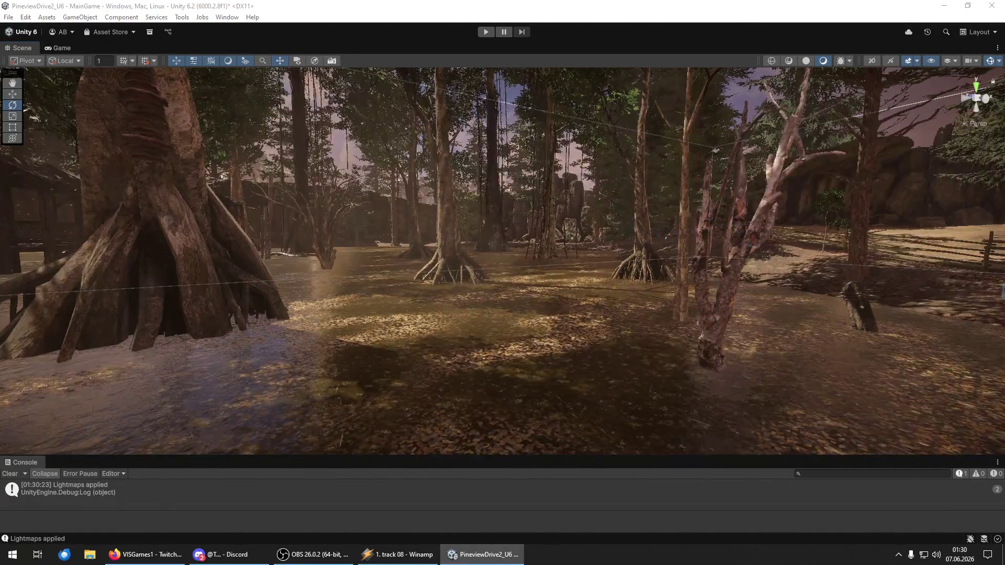
mouse_move(642, 386)
left_mouse_down()
mouse_move(557, 373)
mouse_move(591, 385)
mouse_move(533, 282)
left_mouse_up()
key("w")
left_click_drag(568, 324, 511, 345)
key("y")
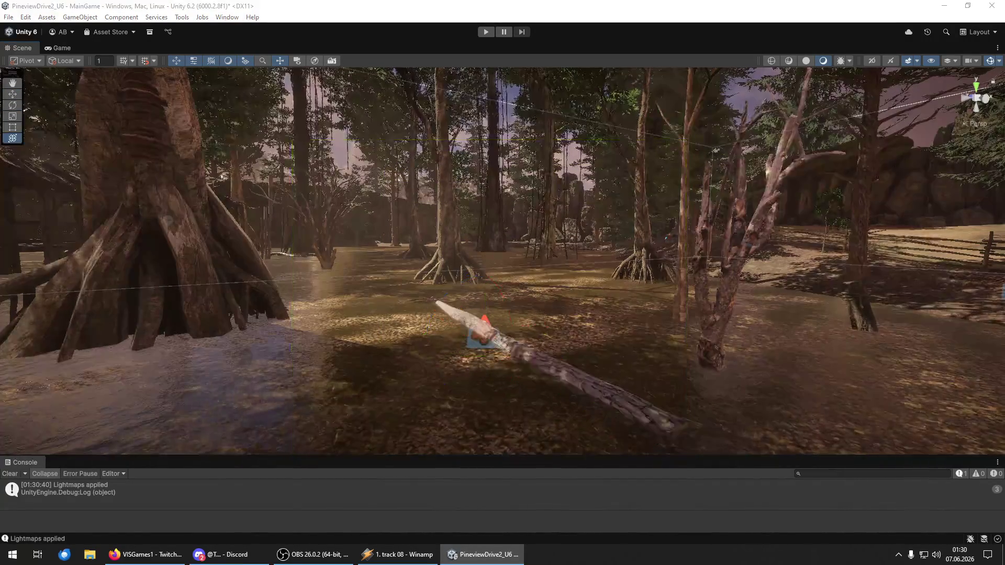
- Place a log in the clearing by the large tree, angled diagonally into the scene
left_click_drag(510, 313, 607, 320)
mouse_move(562, 389)
left_mouse_down()
mouse_move(633, 400)
mouse_move(566, 386)
mouse_move(601, 382)
mouse_move(215, 252)
mouse_move(184, 251)
mouse_move(419, 272)
left_mouse_up()
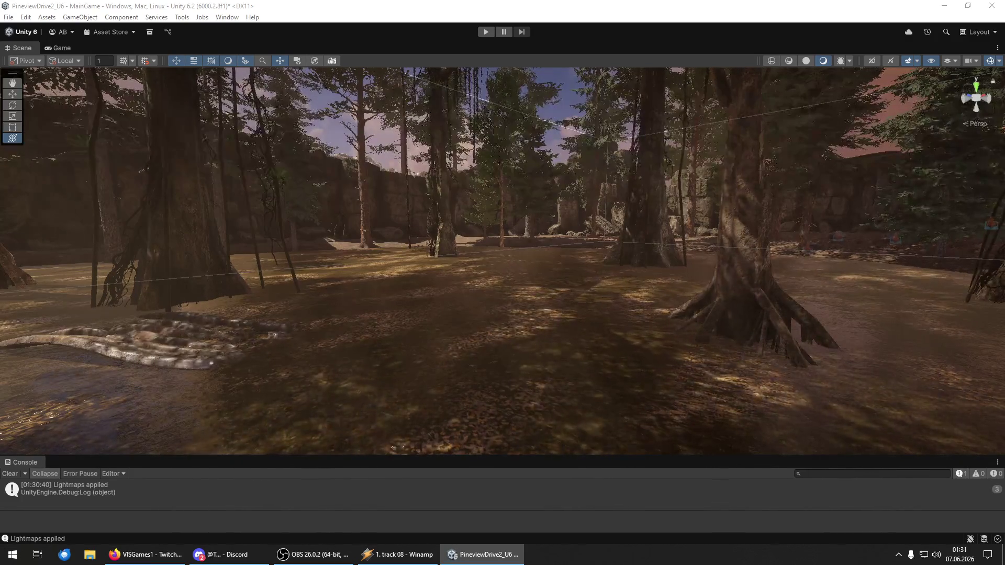
left_click_drag(637, 374, 497, 362)
left_click_drag(545, 390, 559, 366)
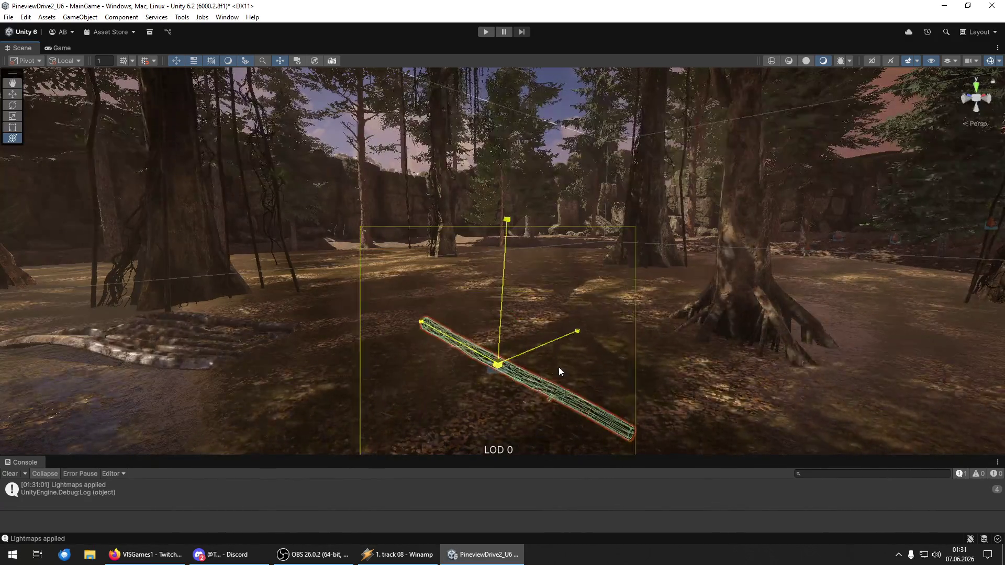
key("w")
mouse_move(493, 387)
left_mouse_down()
mouse_move(493, 359)
mouse_move(411, 303)
mouse_move(521, 351)
mouse_move(442, 341)
mouse_move(386, 224)
mouse_move(419, 244)
mouse_move(422, 236)
left_mouse_up()
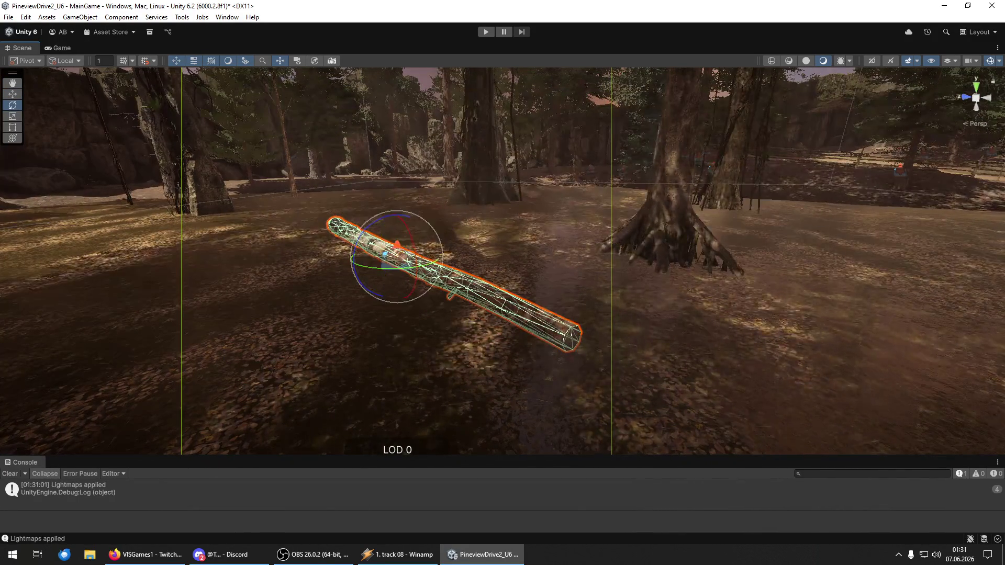
mouse_move(474, 350)
left_mouse_down()
mouse_move(479, 361)
mouse_move(489, 348)
mouse_move(397, 330)
mouse_move(533, 344)
mouse_move(709, 337)
mouse_move(803, 319)
mouse_move(790, 296)
left_mouse_up()
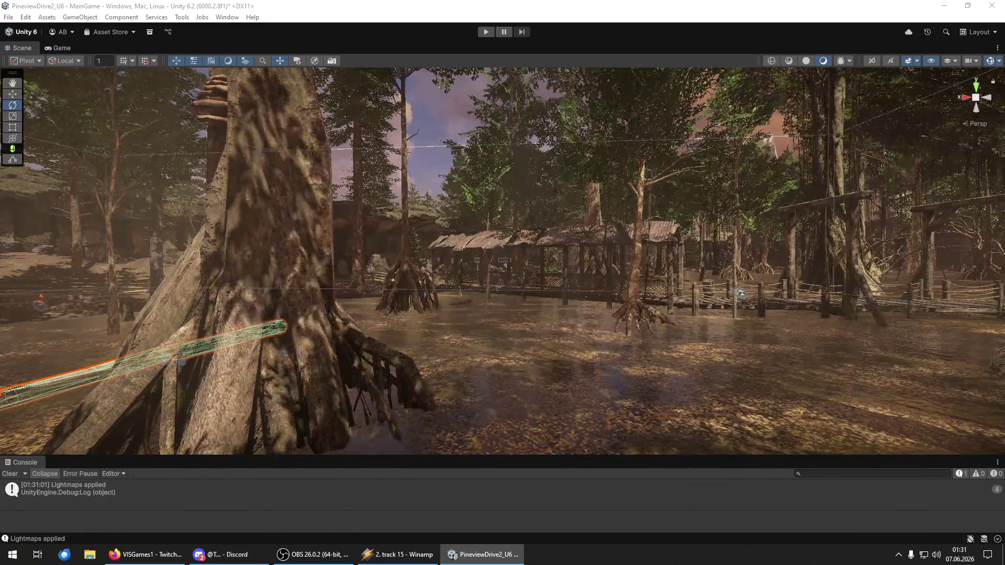
- Fly along the boardwalk through the gate and covered bridge, then move to another forest area
key("w")
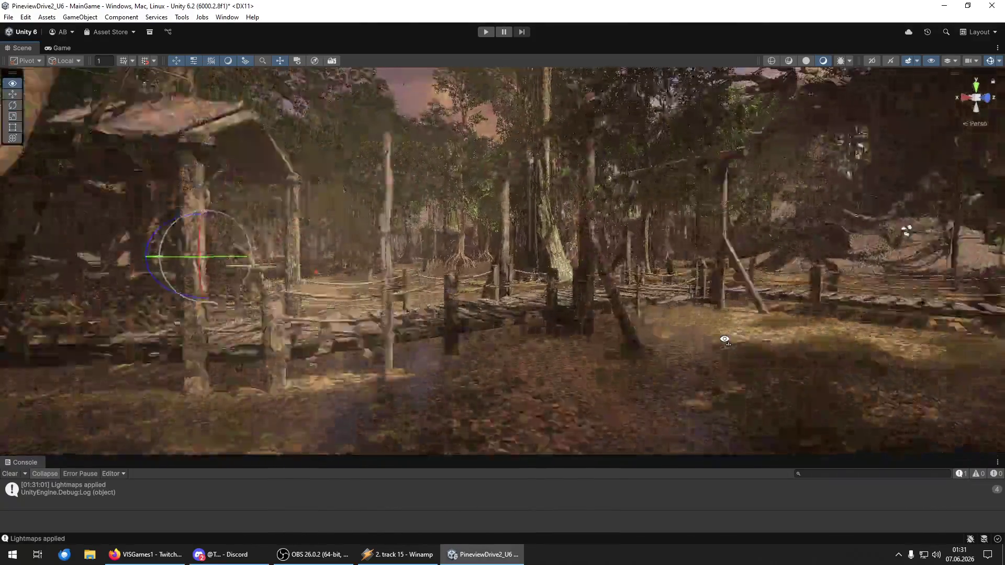
key("w")
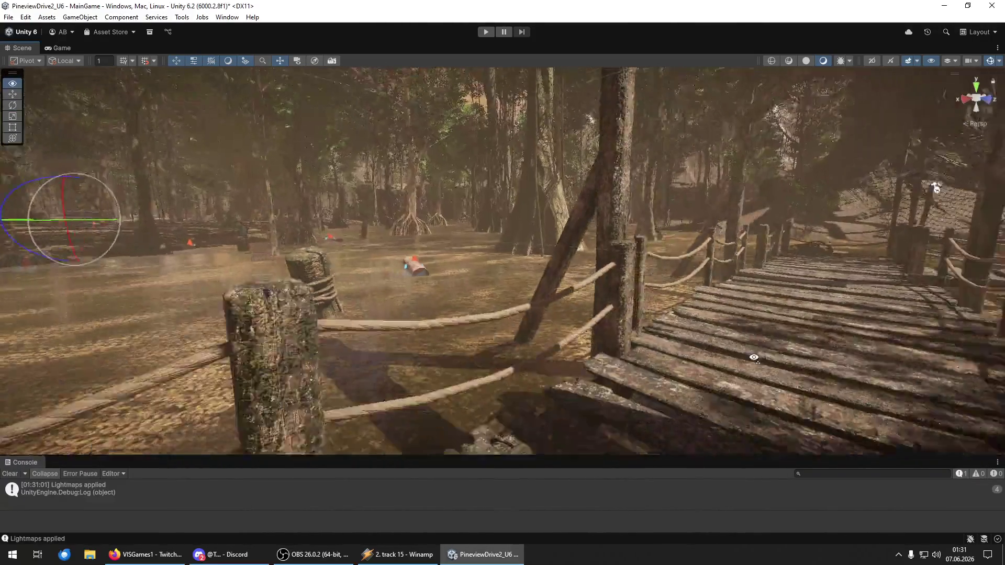
key("w")
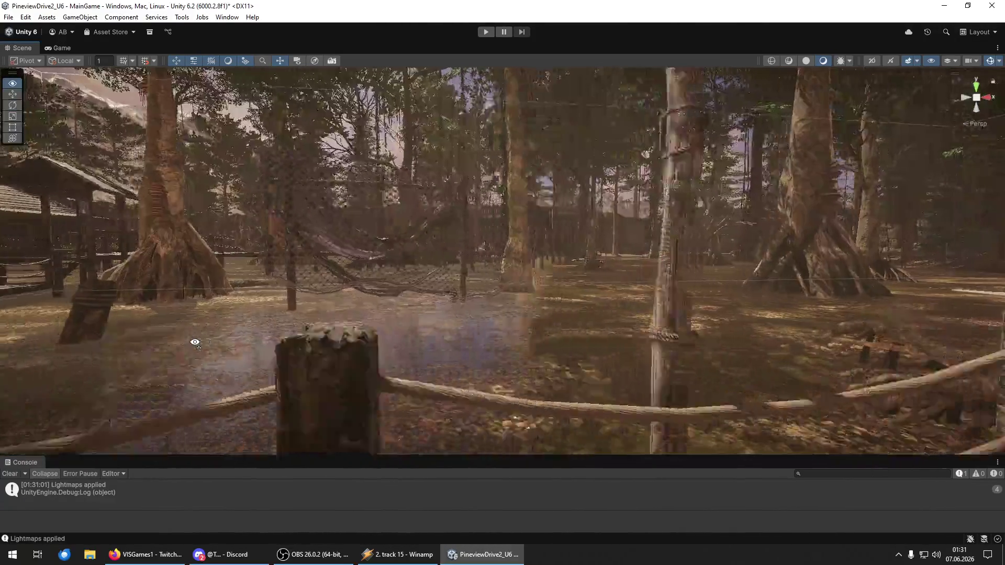
key("w")
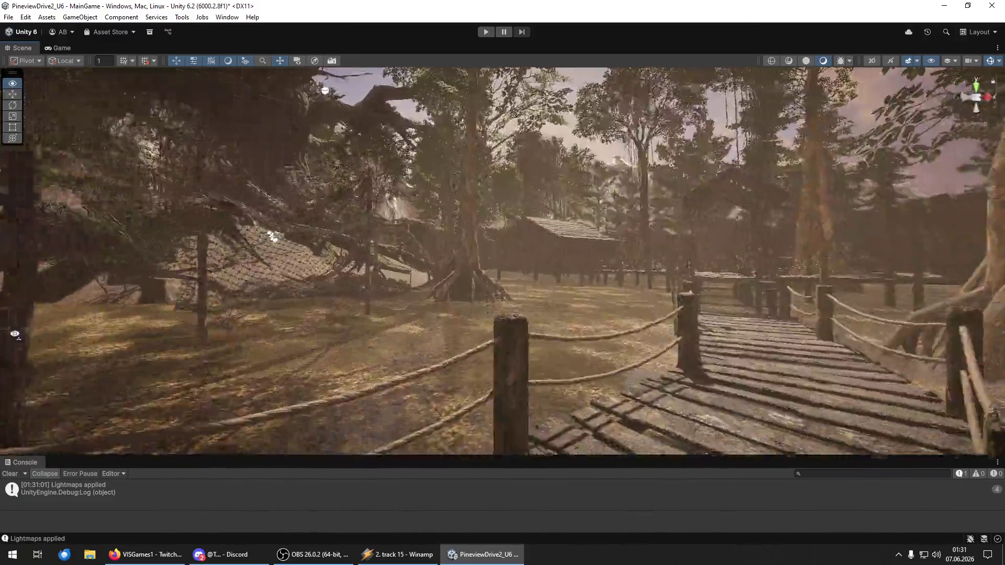
key("w")
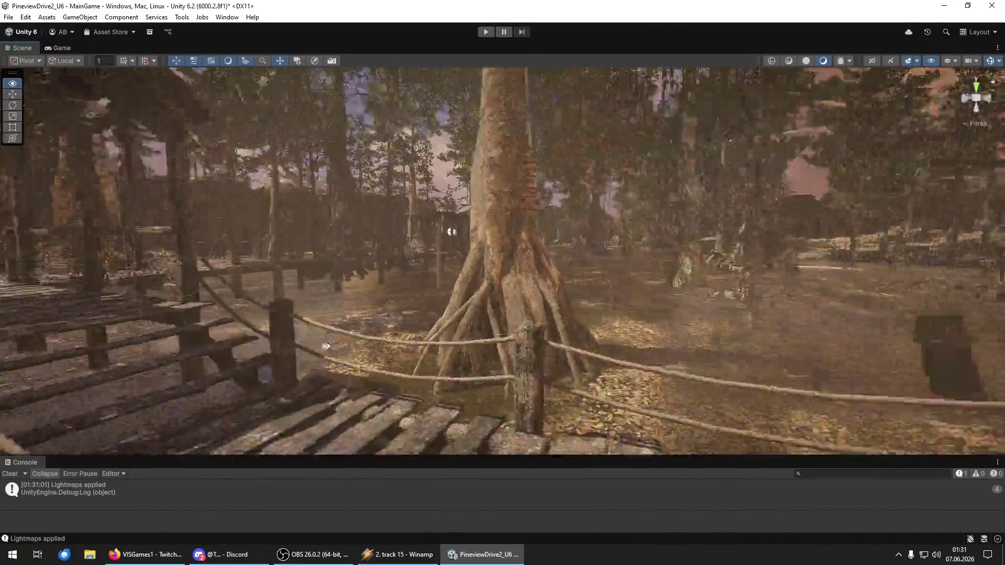
key("w")
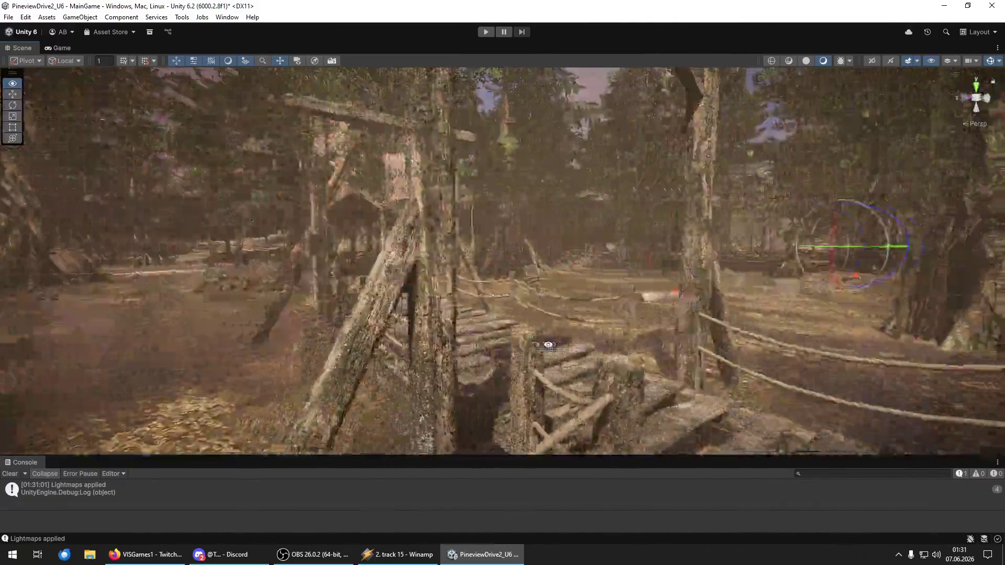
key("w")
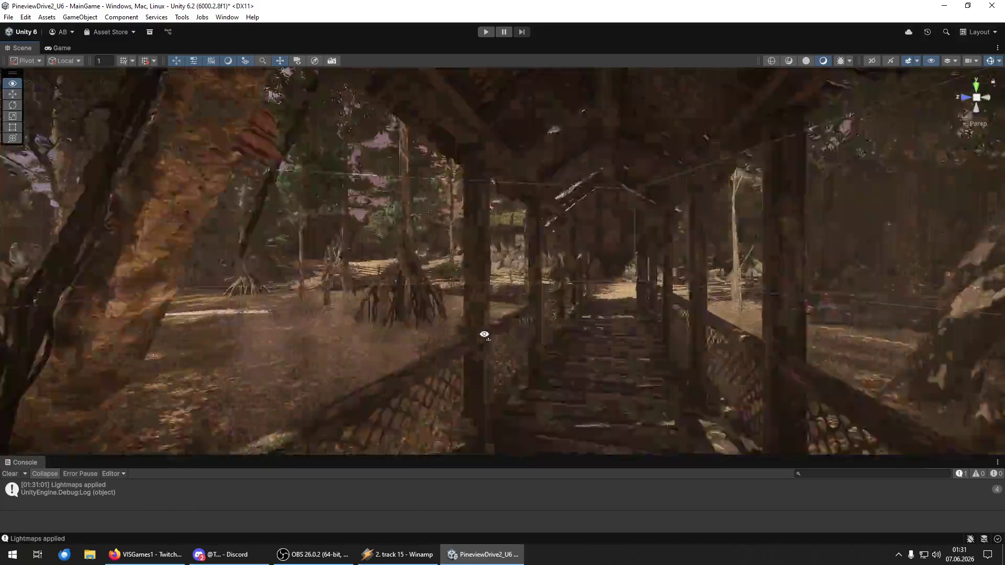
key("w")
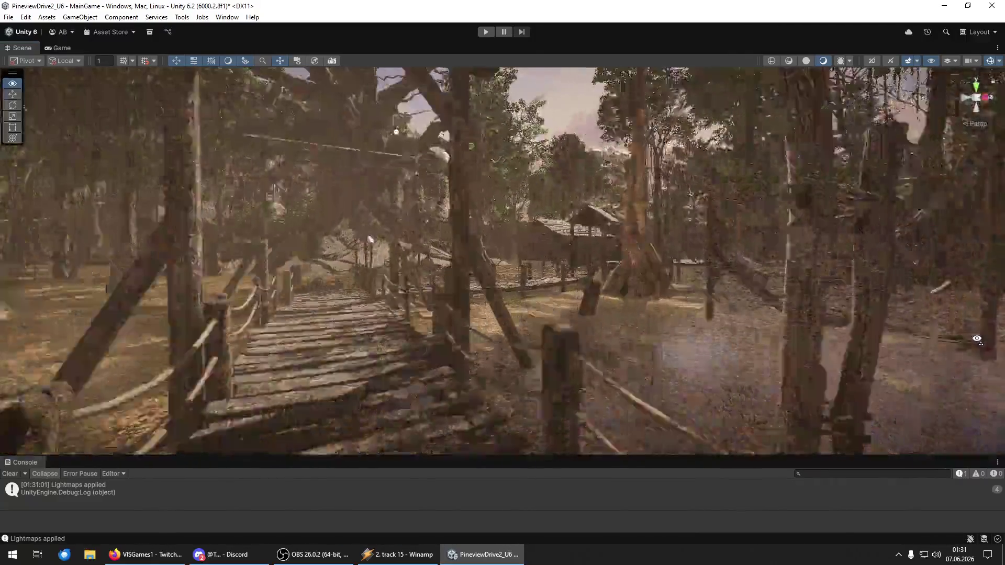
key("w")
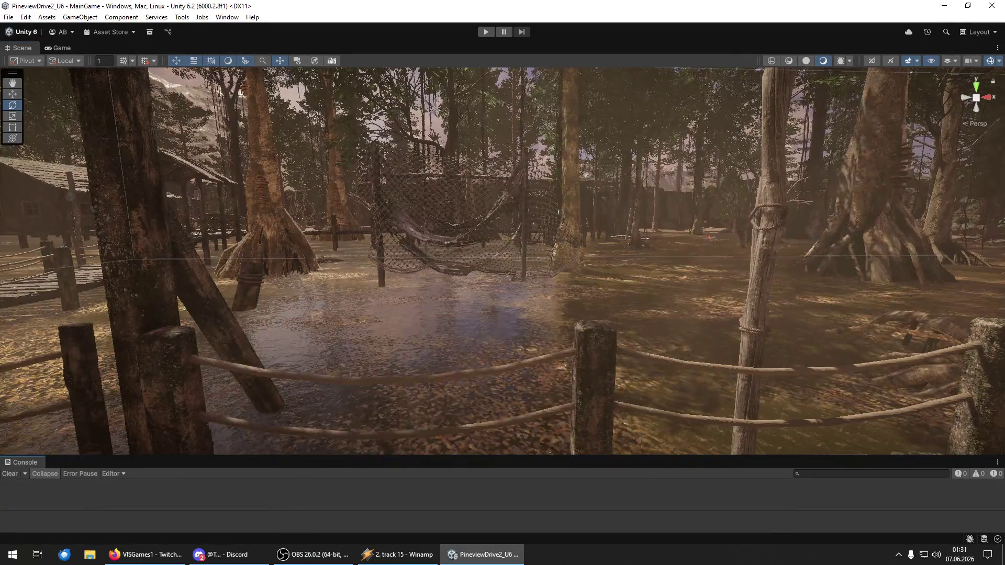
mouse_move(600, 410)
left_mouse_down()
mouse_move(67, 365)
mouse_move(78, 366)
mouse_move(22, 389)
mouse_move(327, 457)
left_mouse_up()
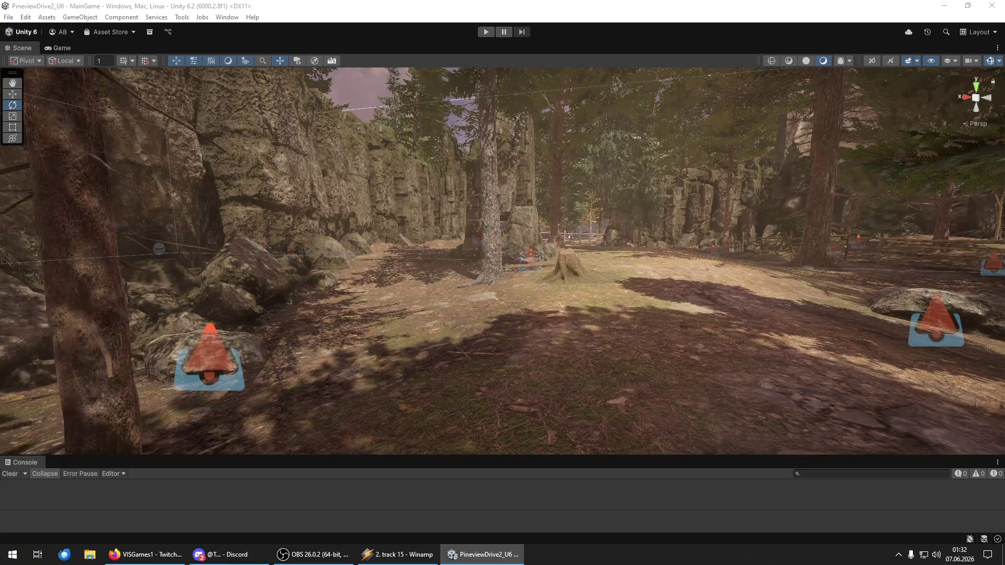
- Drop a pile of logs onto the rocky path beside the stump
left_click_drag(641, 360, 641, 359)
mouse_move(1004, 382)
left_mouse_down()
mouse_move(730, 384)
mouse_move(512, 306)
mouse_move(489, 282)
mouse_move(484, 293)
mouse_move(563, 277)
mouse_move(594, 251)
mouse_move(563, 196)
mouse_move(683, 258)
mouse_move(911, 115)
left_mouse_up()
key("w")
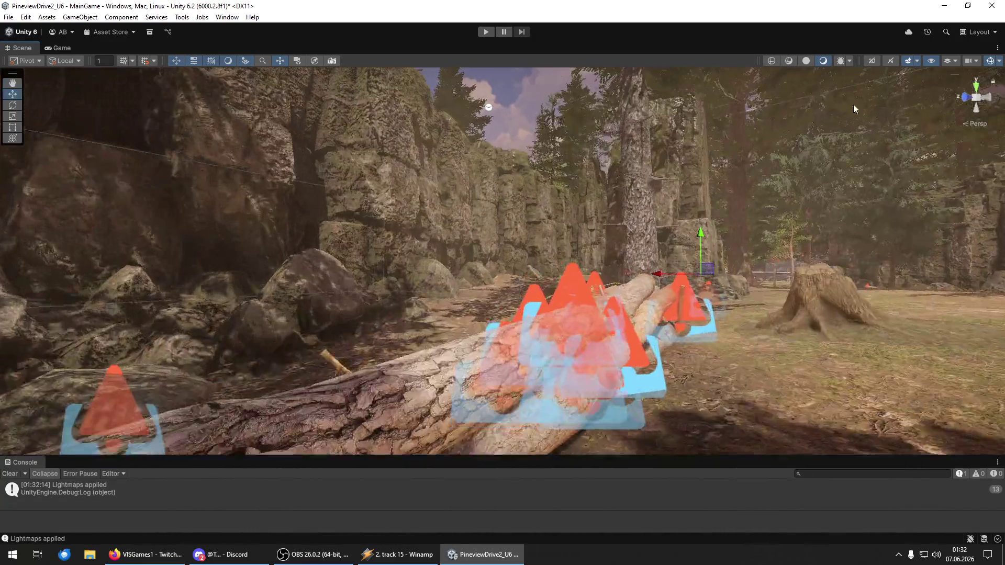
- Shrink the 3D icon size in the Gizmos settings
left_click(999, 61)
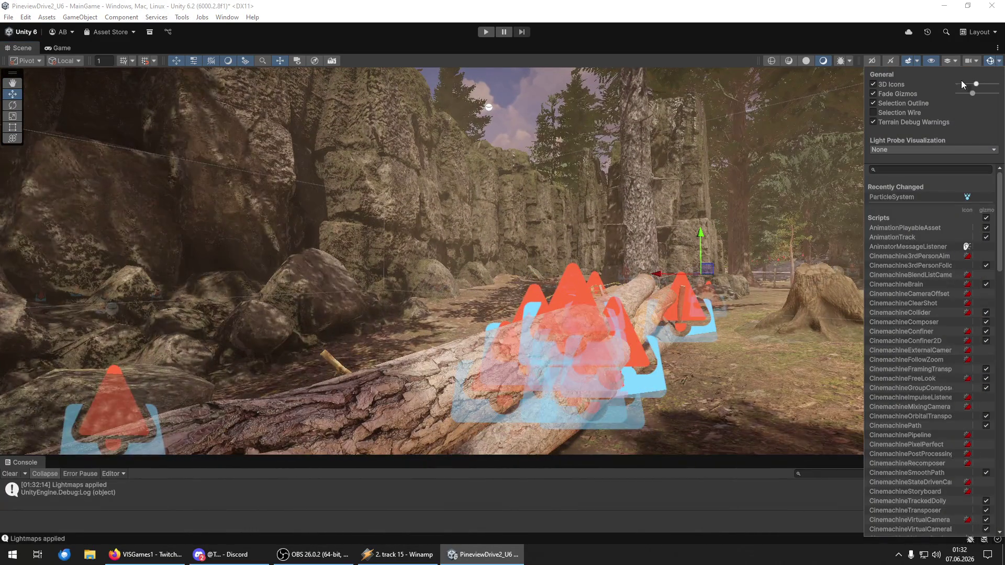
left_click_drag(969, 82, 969, 84)
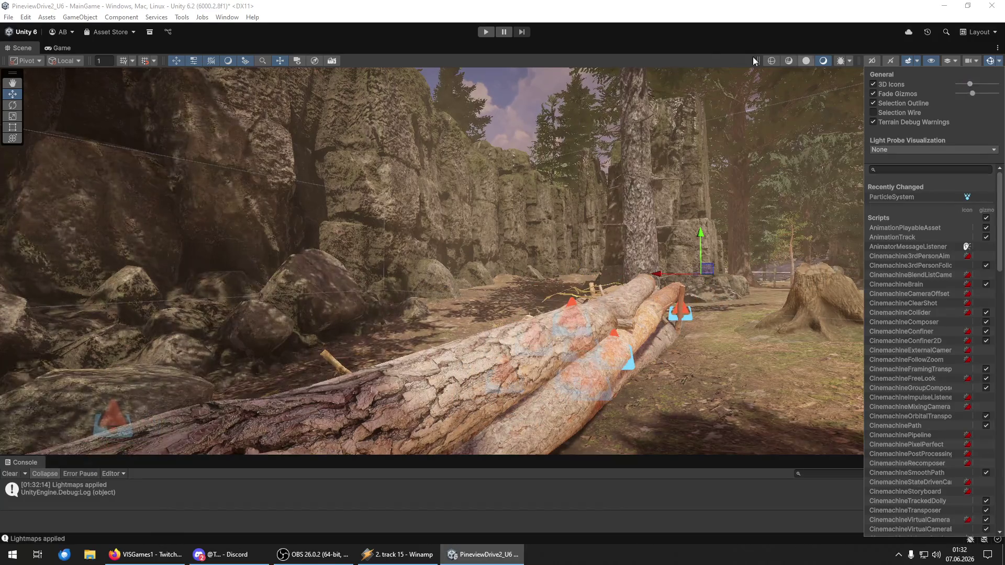
left_click(697, 65)
- Select the log pile and raise it upward beside the stump
left_click_drag(698, 65, 466, 280)
left_click(467, 280)
left_click_drag(428, 208, 424, 186)
mouse_move(461, 219)
left_mouse_down()
mouse_move(491, 313)
mouse_move(638, 319)
left_mouse_up()
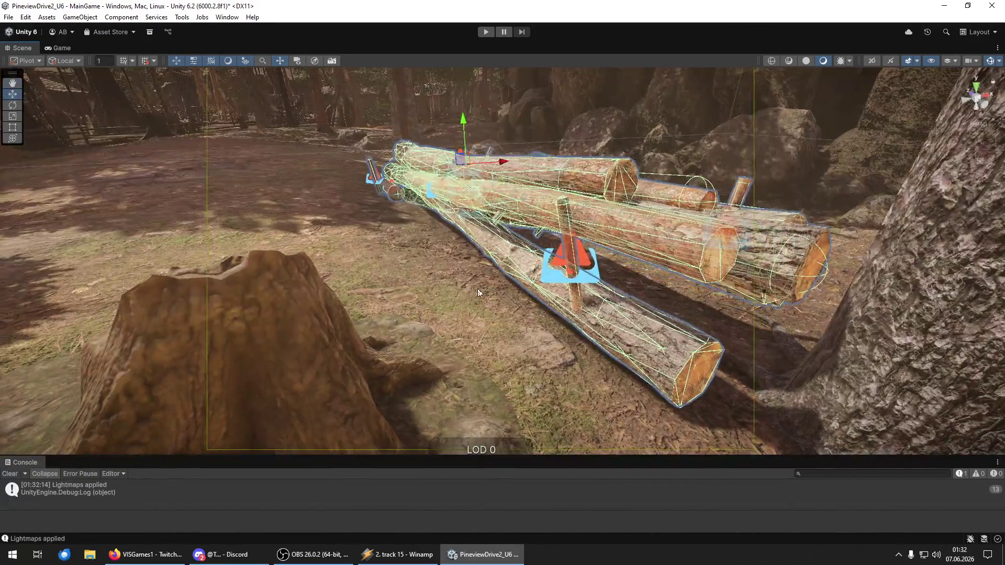
- Remove the log pile, leaving a single log by the stump, rotated level and scaled up
left_click_drag(482, 143, 483, 149)
key("Delete")
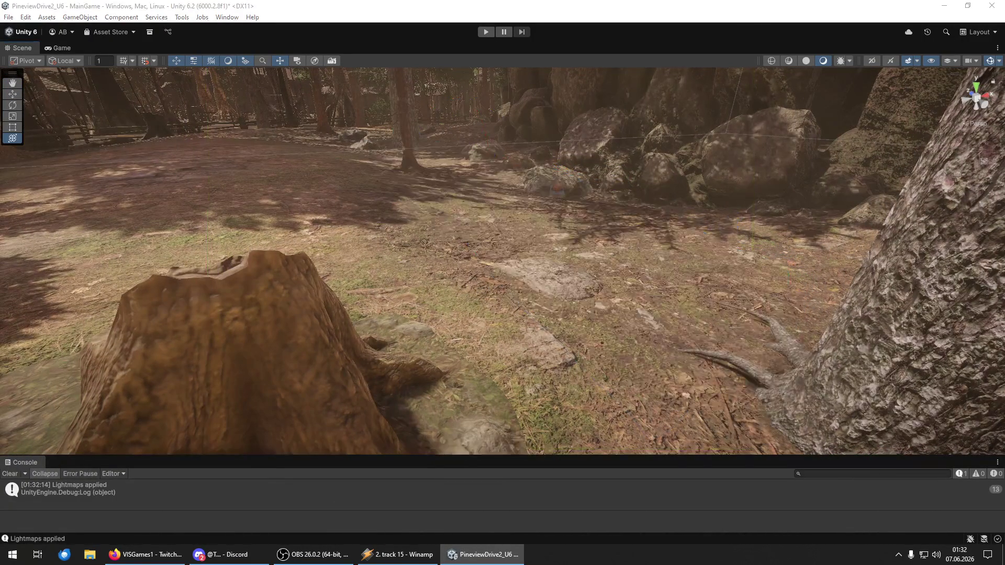
key("ctrl+z")
left_click(475, 235)
left_click_drag(504, 182, 506, 184)
key("w")
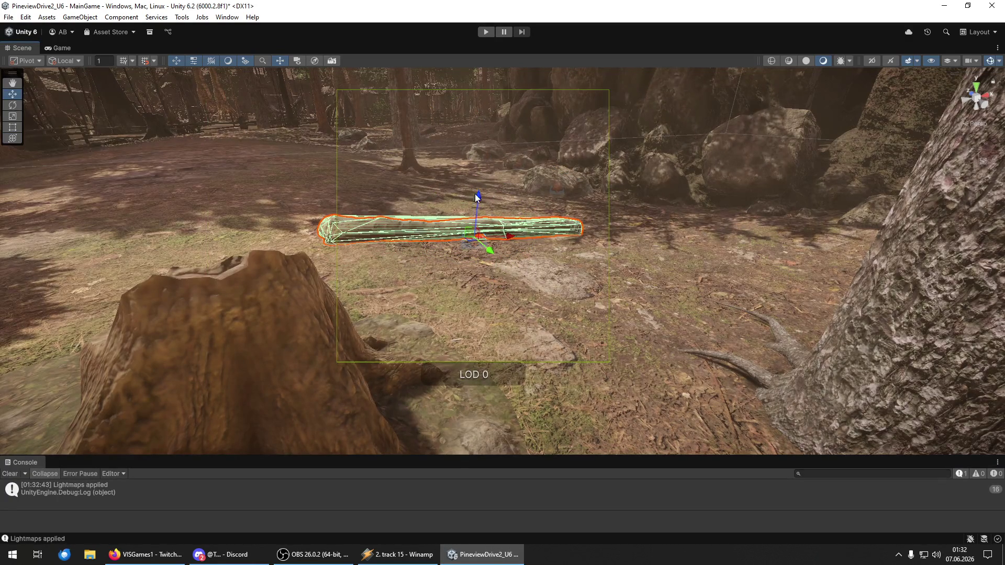
key("y")
mouse_move(477, 234)
left_mouse_down()
mouse_move(496, 238)
mouse_move(507, 203)
mouse_move(588, 219)
mouse_move(654, 199)
mouse_move(667, 168)
mouse_move(664, 159)
mouse_move(602, 162)
left_mouse_up()
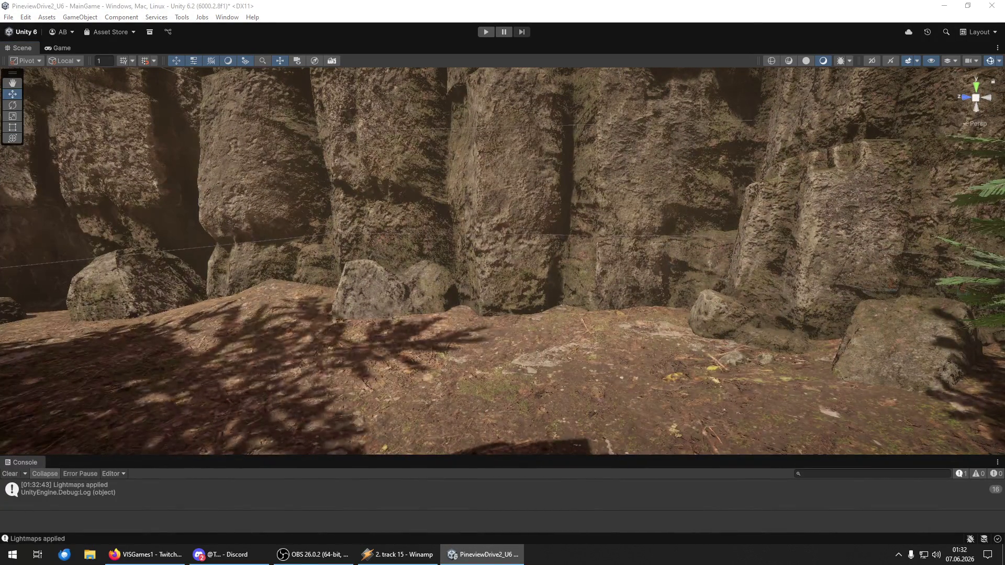
- Select the white log by the rocks, then place a log in the clearing and turn it vertically
mouse_move(655, 294)
left_mouse_down()
mouse_move(777, 353)
mouse_move(657, 338)
left_mouse_up()
left_click(682, 363)
key("y")
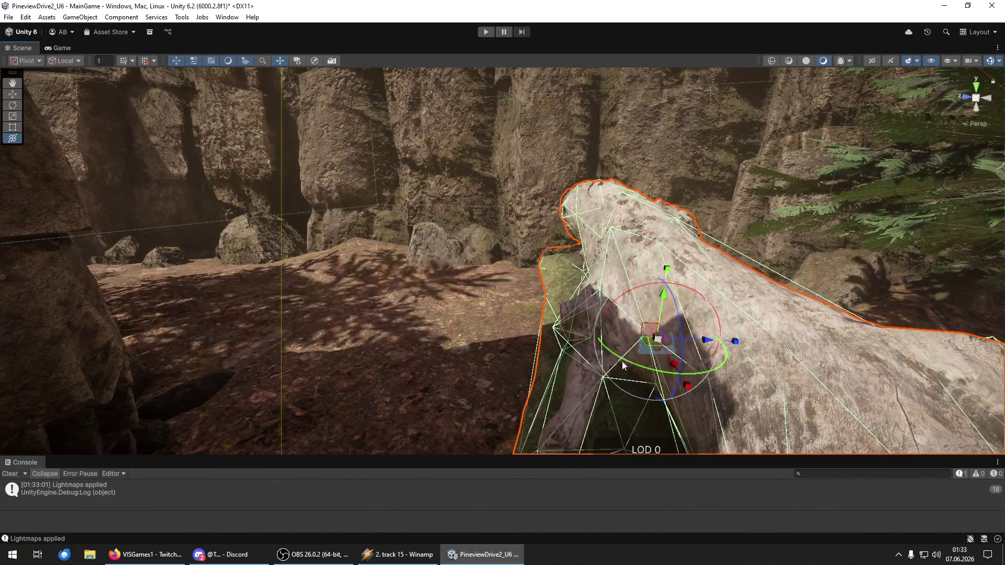
mouse_move(636, 368)
left_mouse_down()
mouse_move(929, 330)
mouse_move(918, 361)
mouse_move(692, 361)
left_mouse_up()
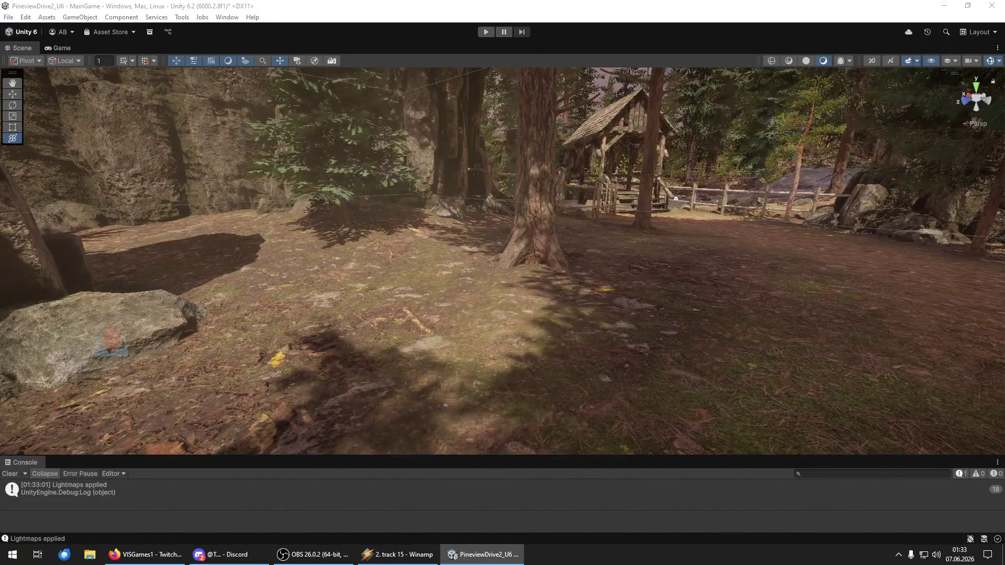
mouse_move(601, 363)
left_mouse_down()
mouse_move(518, 364)
mouse_move(529, 328)
left_mouse_up()
key("e")
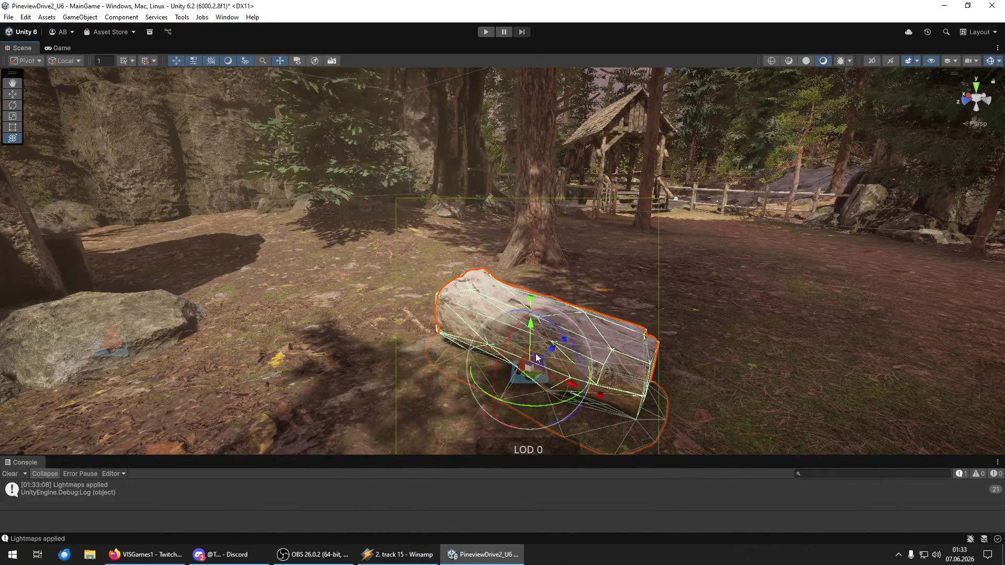
mouse_move(534, 389)
left_mouse_down()
mouse_move(630, 395)
mouse_move(359, 329)
mouse_move(32, 327)
mouse_move(163, 328)
mouse_move(259, 299)
mouse_move(336, 304)
mouse_move(270, 298)
mouse_move(890, 378)
mouse_move(806, 377)
left_mouse_up()
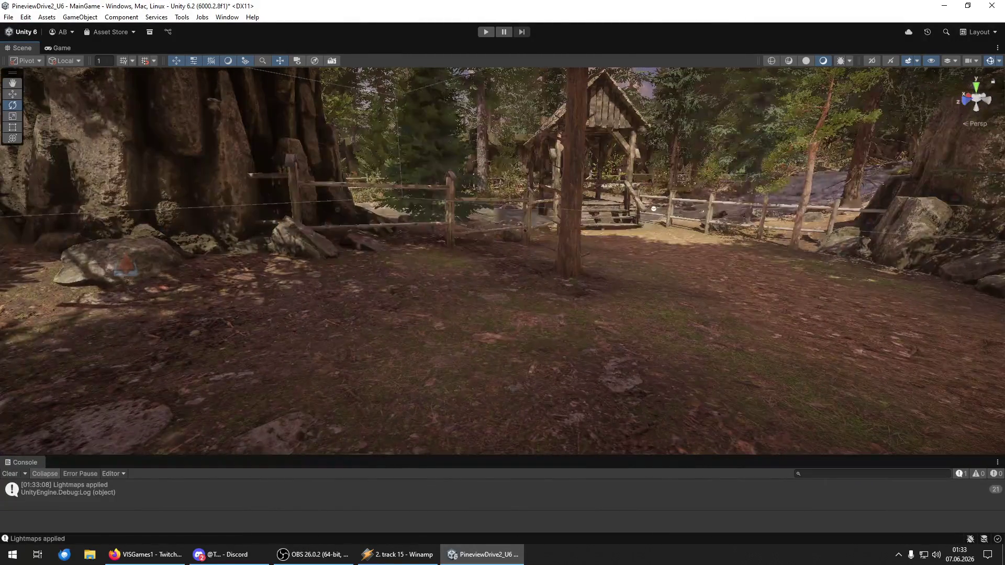